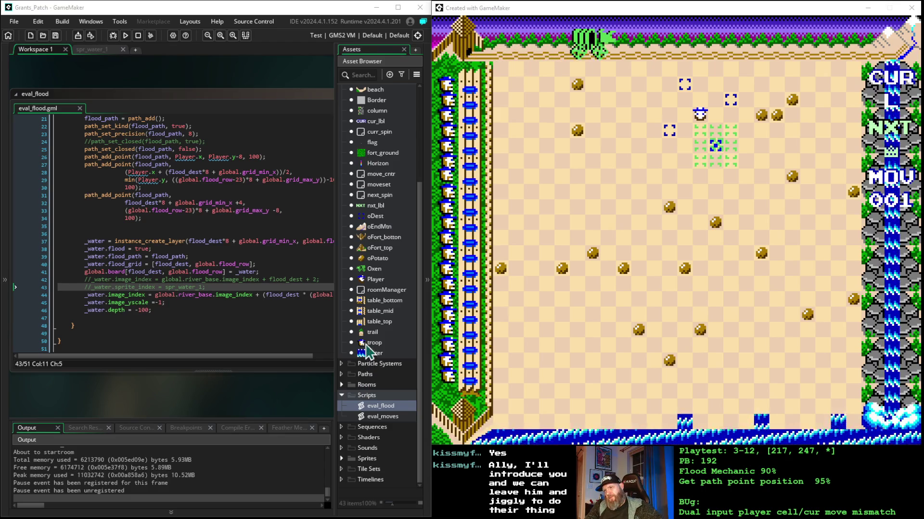
# Open the water object and load its spr_water sprite into the sprite editor.
pyautogui.doubleClick(373, 354)
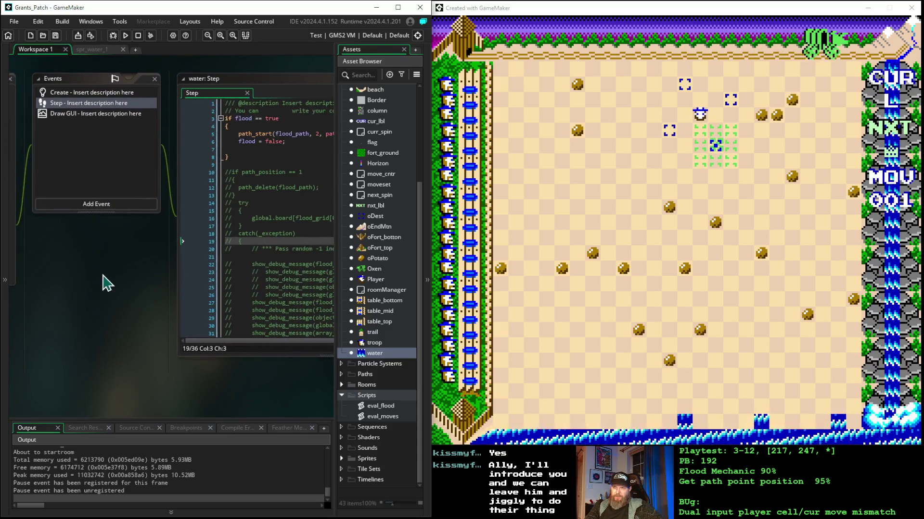
pyautogui.moveTo(140, 279); pyautogui.dragTo(264, 305)
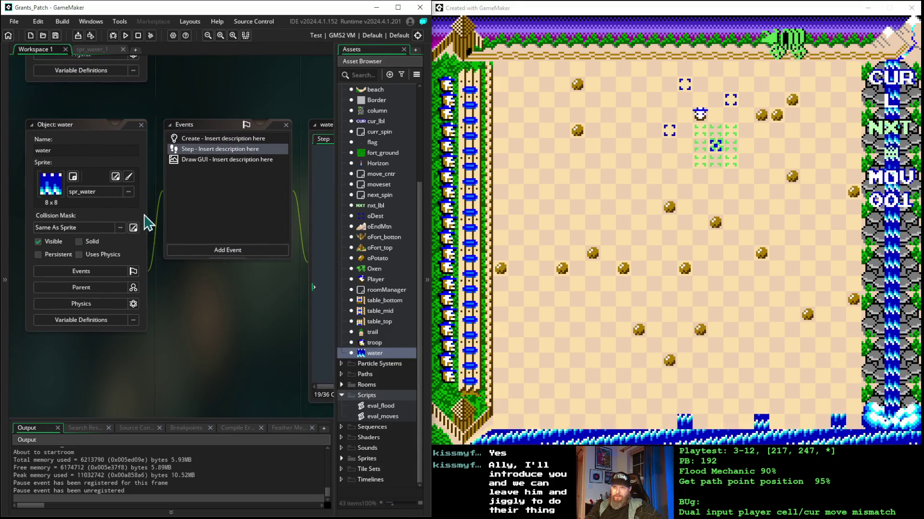
pyautogui.click(128, 177)
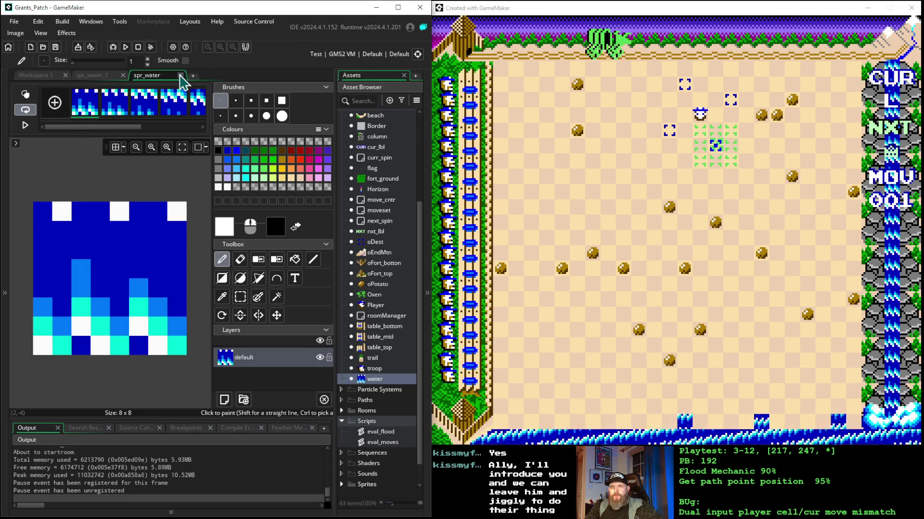
# Close the spr_water pixel editor and bring the water Step code into view.
pyautogui.click(180, 75)
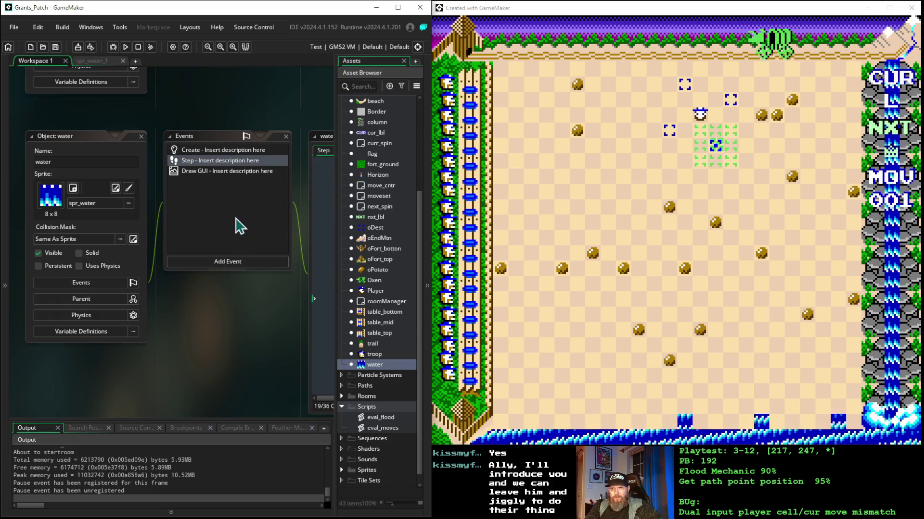
pyautogui.moveTo(212, 221)
pyautogui.mouseDown()
pyautogui.moveTo(91, 216)
pyautogui.moveTo(241, 216)
pyautogui.moveTo(241, 229)
pyautogui.mouseUp()
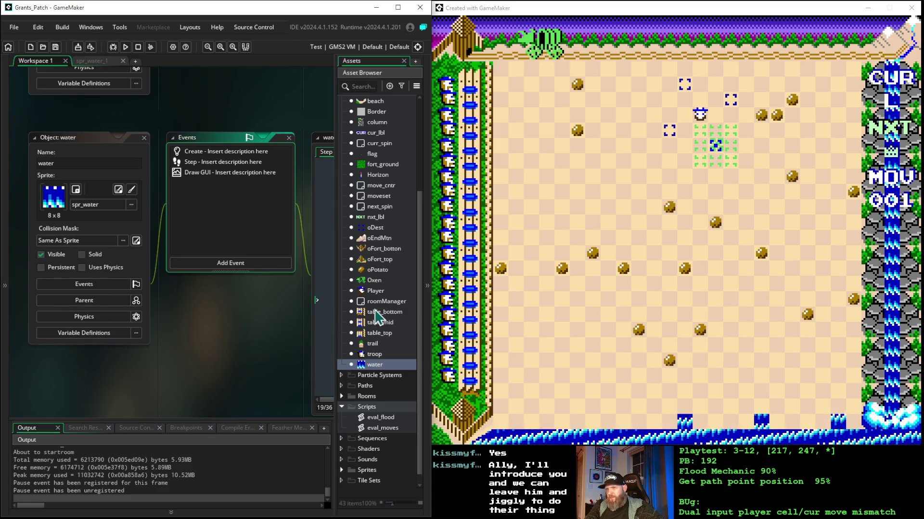
pyautogui.scroll(4, 379, 317)
pyautogui.scroll(-4, 378, 318)
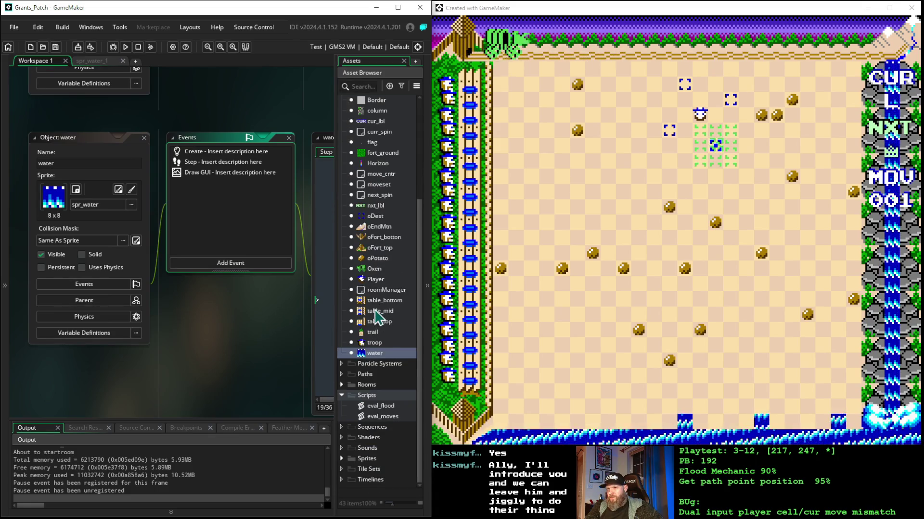
pyautogui.scroll(4, 379, 317)
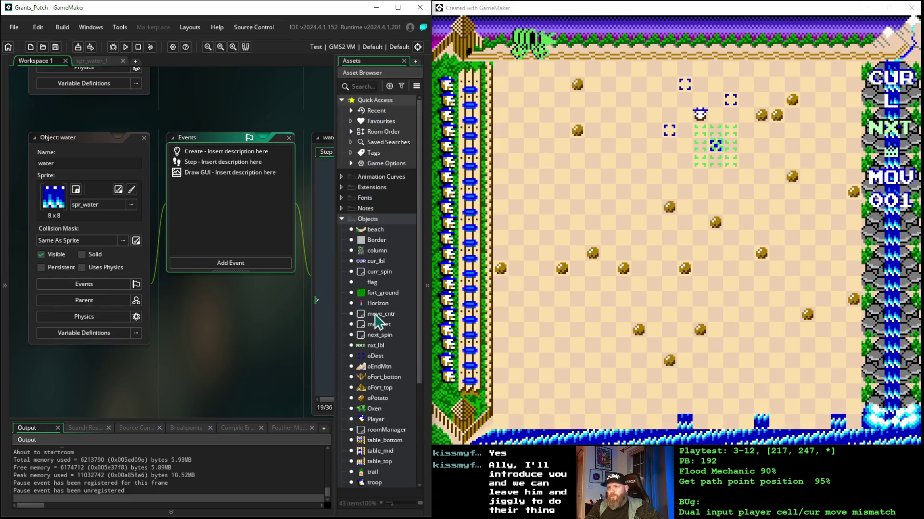
# Collapse the Objects folder, expand Sprites, and open spr_water's properties.
pyautogui.click(341, 219)
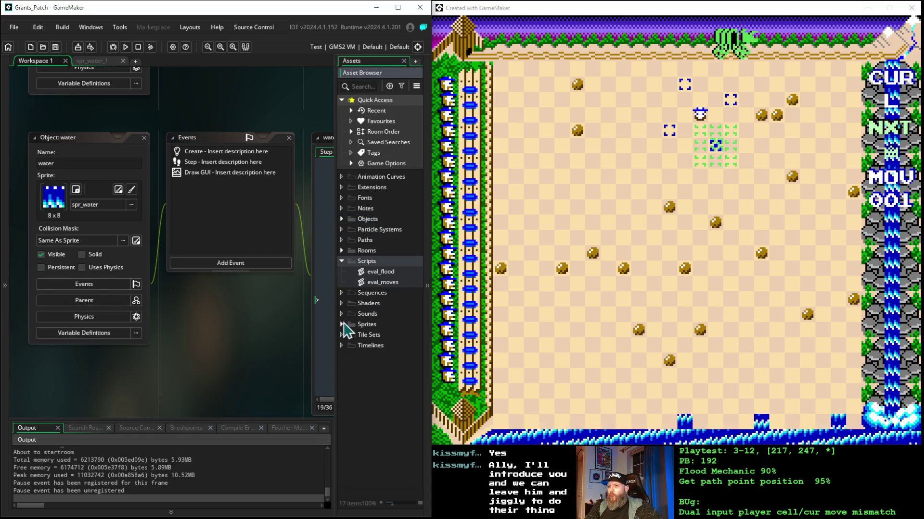
pyautogui.click(341, 325)
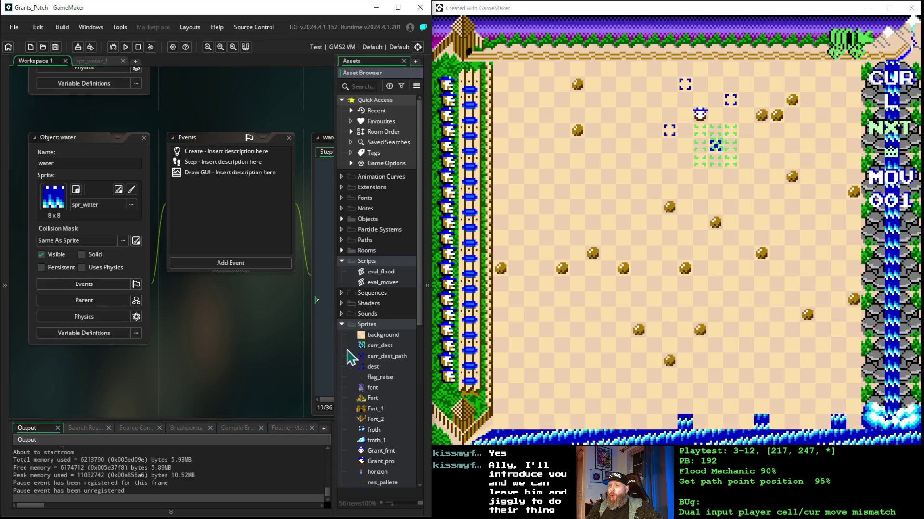
pyautogui.scroll(-8, 352, 358)
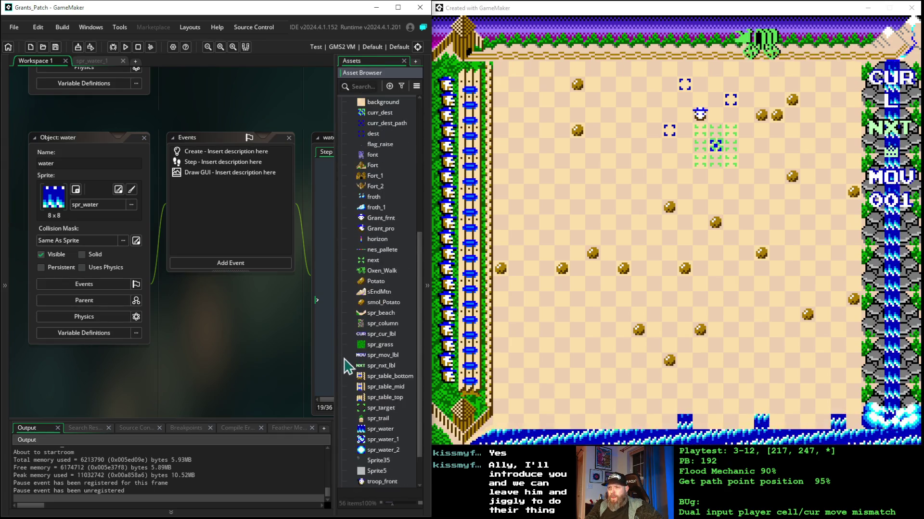
pyautogui.doubleClick(378, 429)
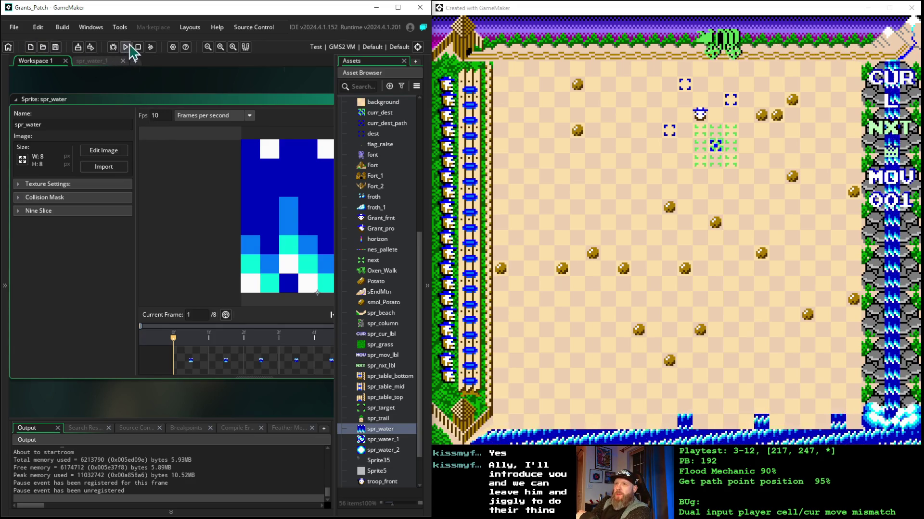
# Rebuild and relaunch the game, then place a first piece on the board.
pyautogui.click(127, 47)
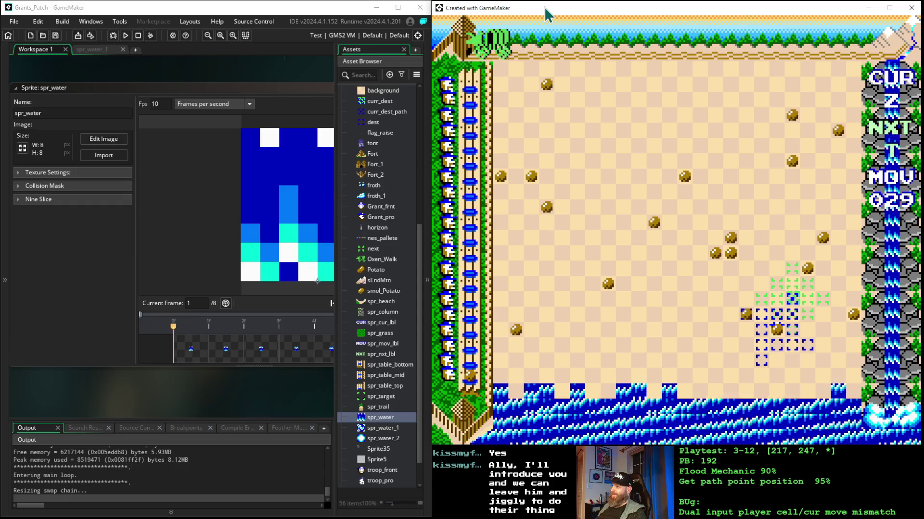
pyautogui.press('space')
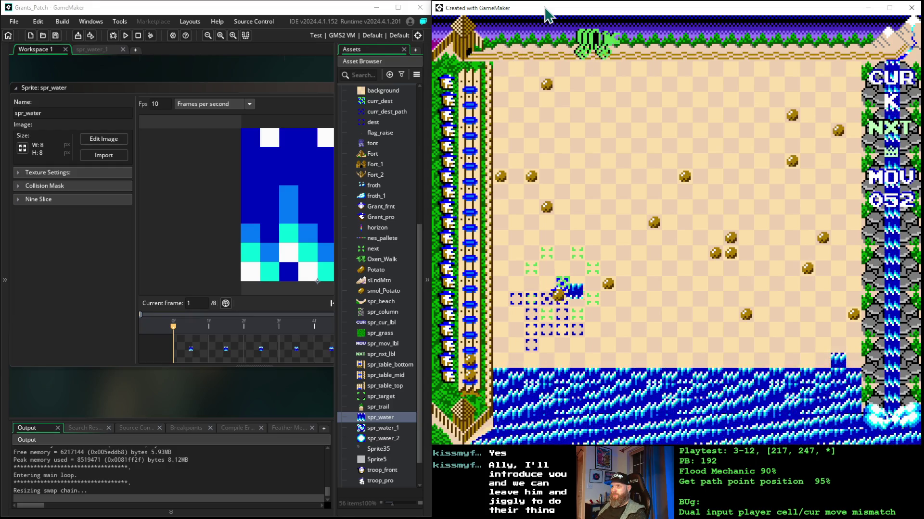
# Place another piece, advancing the move counter to 053.
pyautogui.press('space')
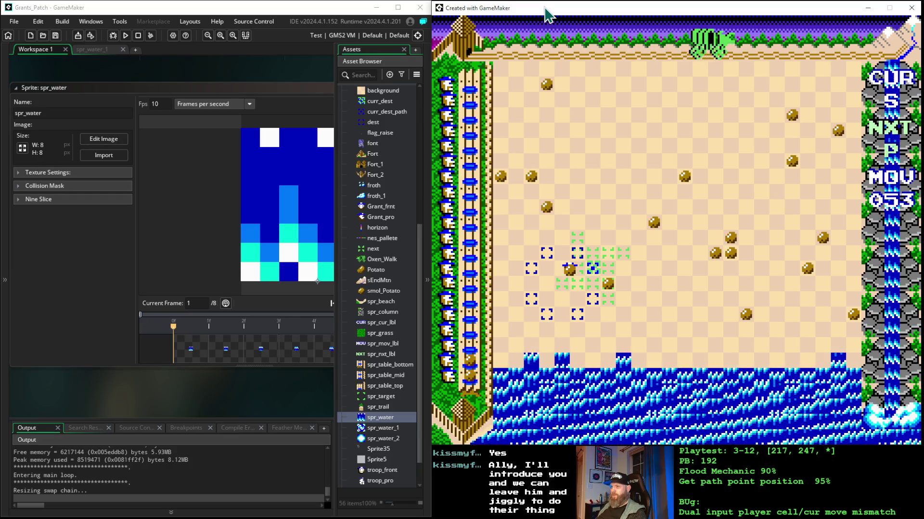
# Place several pieces while shifting the piece outline up and right.
pyautogui.press('space')
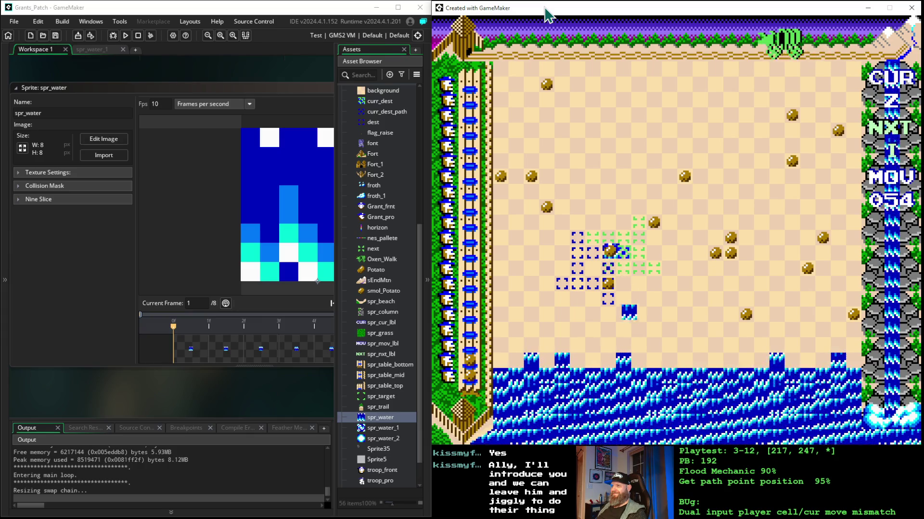
pyautogui.press('space')
pyautogui.press('Up')
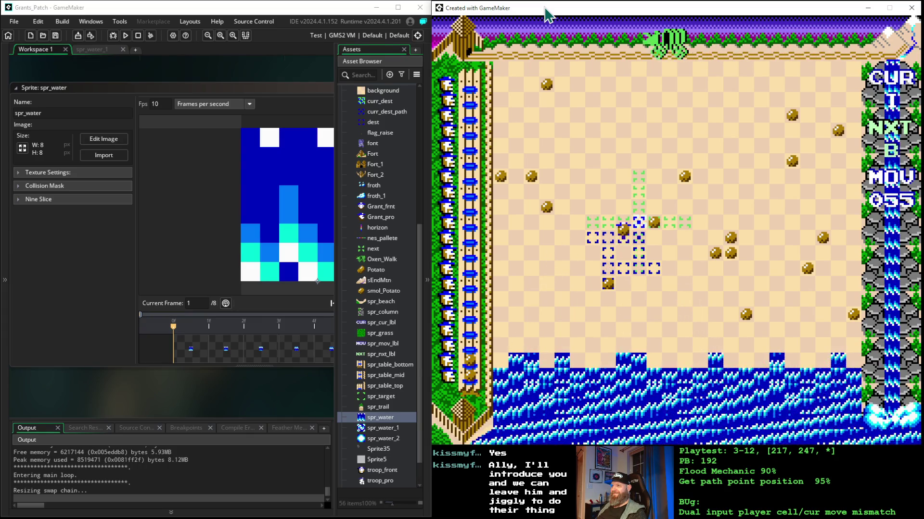
pyautogui.press('Right')
pyautogui.press('Right')
pyautogui.press('Right')
pyautogui.press('space')
pyautogui.press('Up')
pyautogui.press('Up')
pyautogui.press('Right')
pyautogui.press('space')
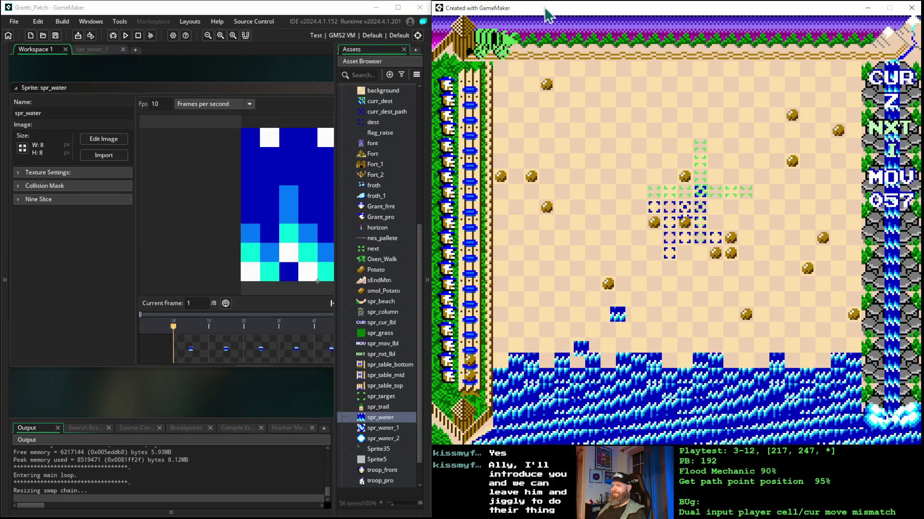
pyautogui.press('Right')
pyautogui.press('Right')
pyautogui.press('Right')
pyautogui.press('space')
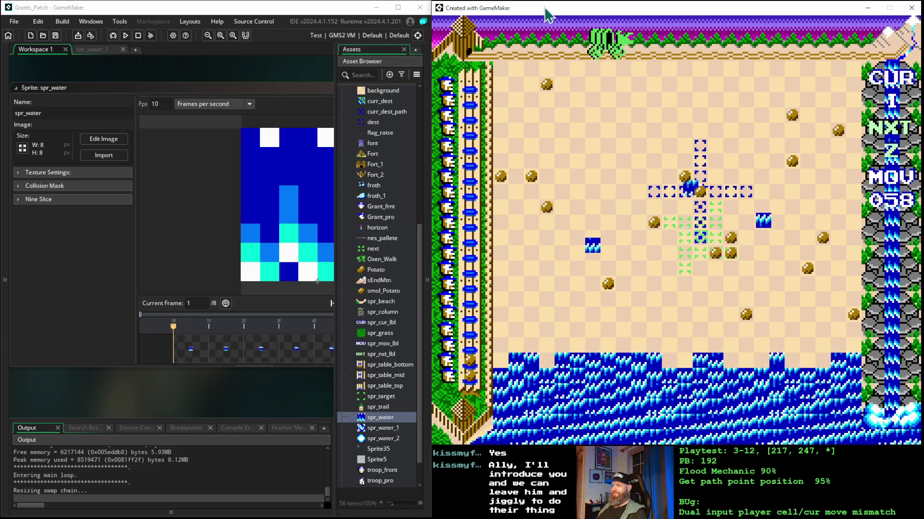
# Drop more pieces, steering the outline up, left, right and down between placements.
pyautogui.press('Up')
pyautogui.press('Up')
pyautogui.press('Up')
pyautogui.press('Left')
pyautogui.press('Left')
pyautogui.press('Left')
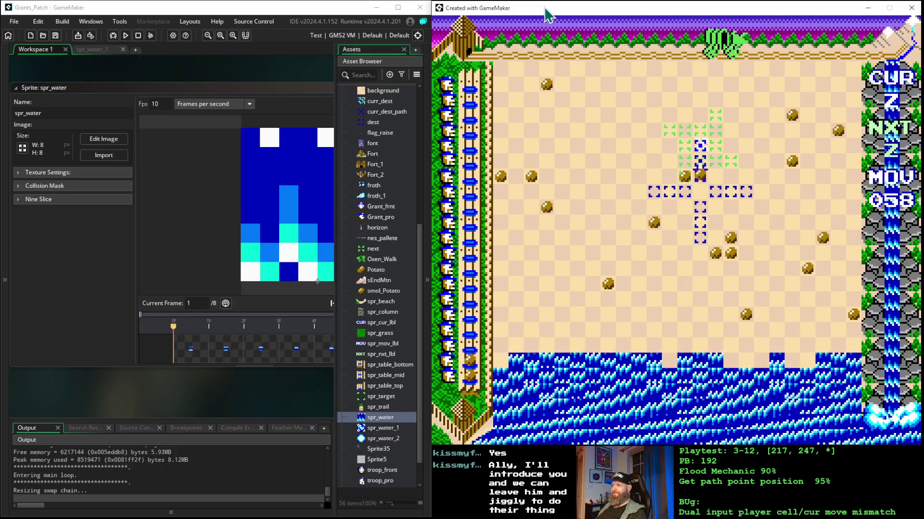
pyautogui.press('space')
pyautogui.press('Up')
pyautogui.press('Up')
pyautogui.press('Right')
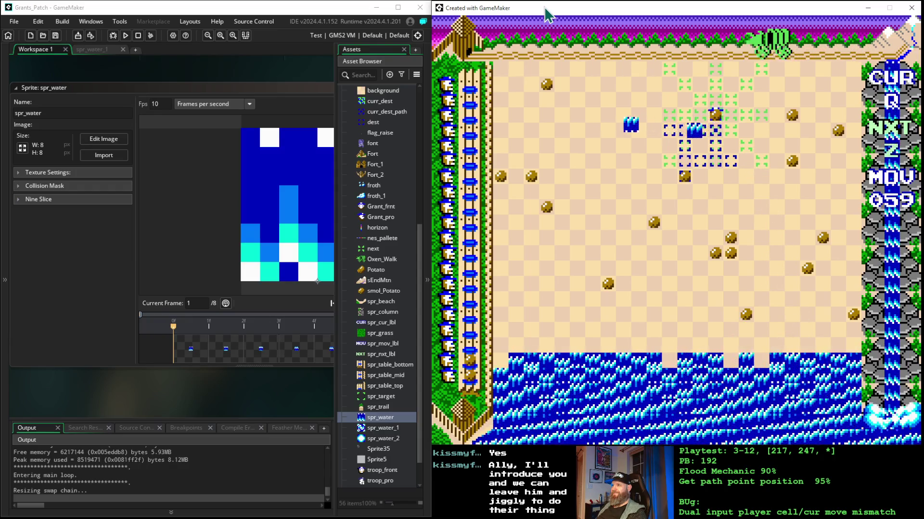
pyautogui.press('space')
pyautogui.press('Up')
pyautogui.press('Up')
pyautogui.press('Up')
pyautogui.press('Left')
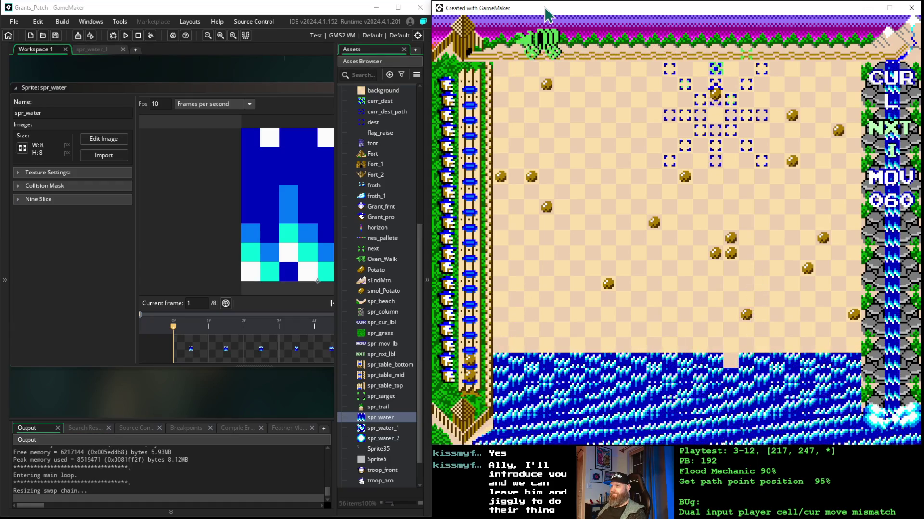
pyautogui.press('space')
pyautogui.press('Right')
pyautogui.press('Down')
pyautogui.press('Down')
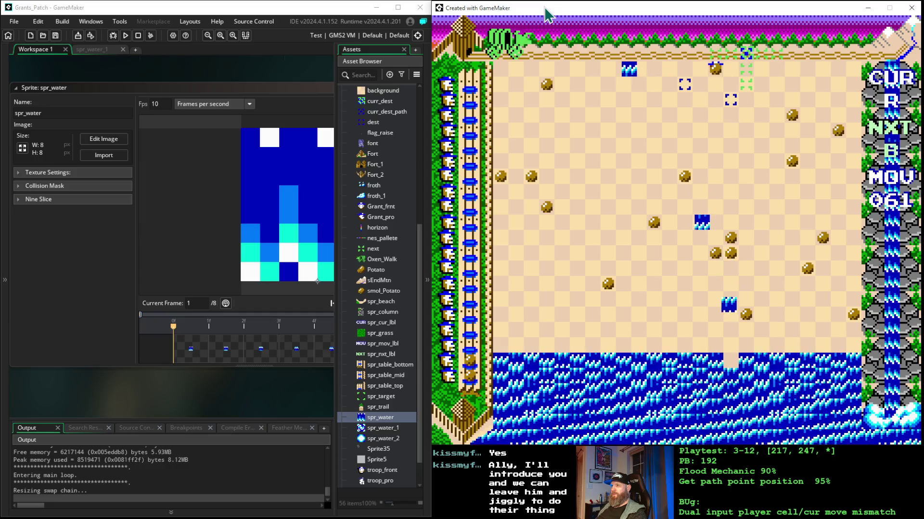
pyautogui.press('space')
# Keep placing pieces lower on the board until the move counter reaches 069.
pyautogui.press('Up')
pyautogui.press('Right')
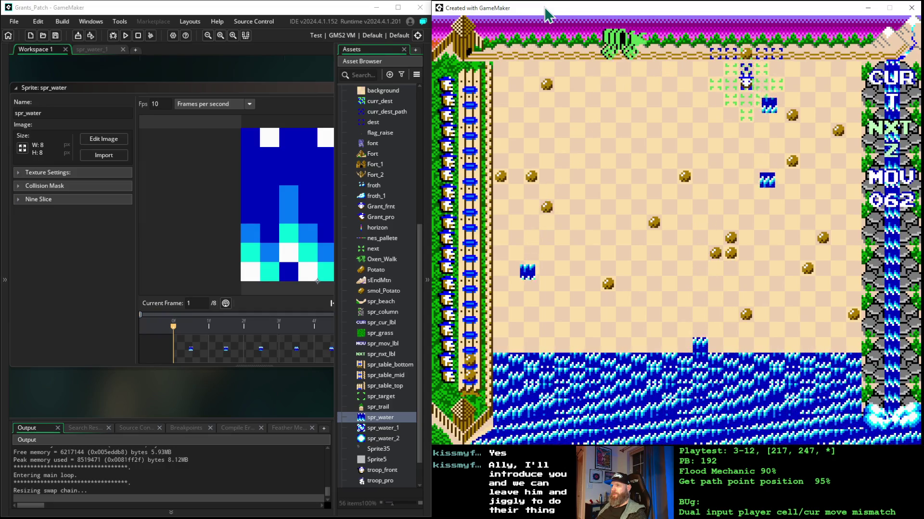
pyautogui.press('space')
pyautogui.press('space')
pyautogui.press('Down')
pyautogui.press('Down')
pyautogui.press('space')
pyautogui.press('Left')
pyautogui.press('Left')
pyautogui.press('Left')
pyautogui.press('Down')
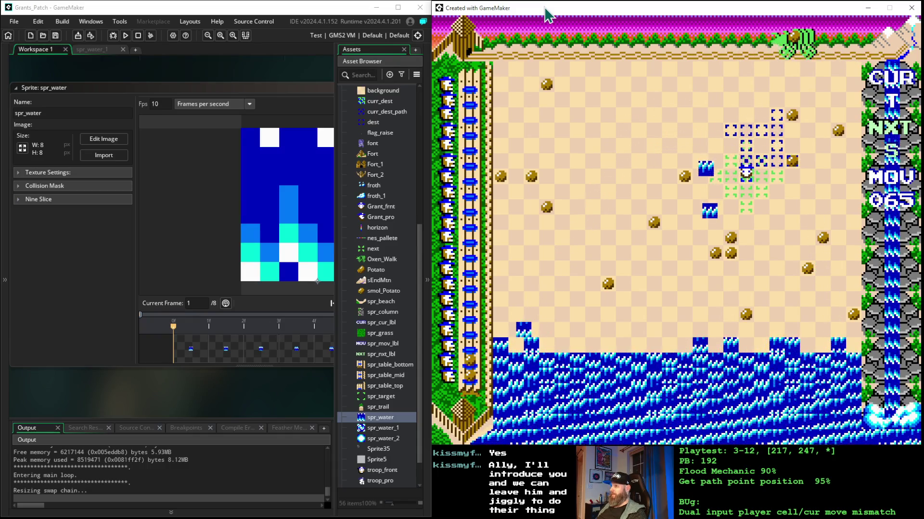
pyautogui.press('space')
pyautogui.press('Down')
pyautogui.press('Down')
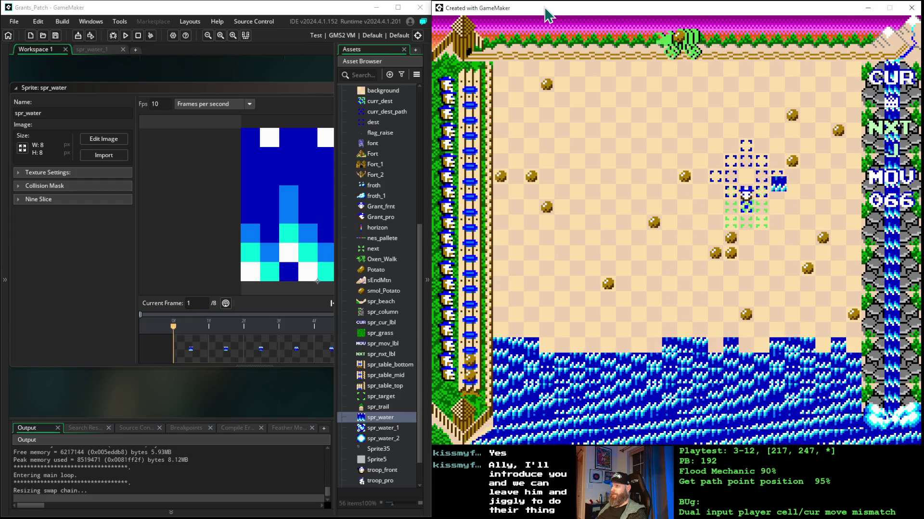
pyautogui.press('space')
pyautogui.press('space')
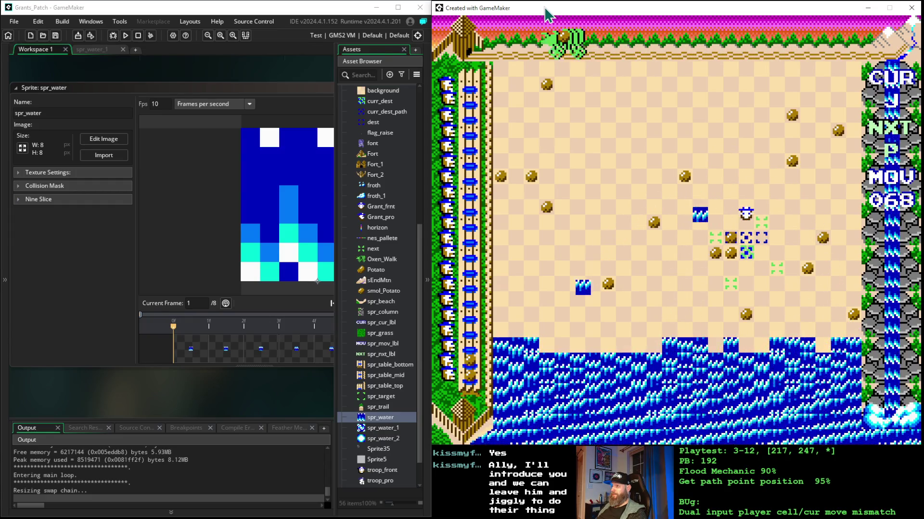
pyautogui.press('space')
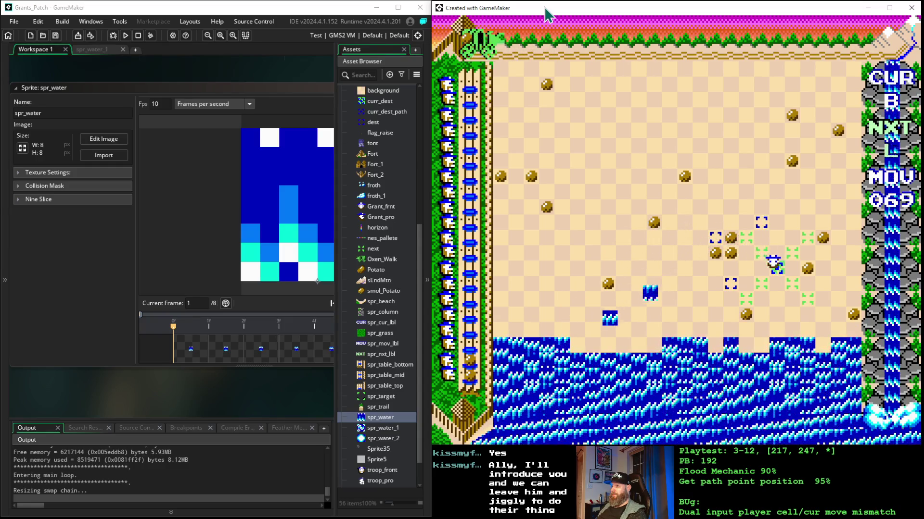
pyautogui.press('space')
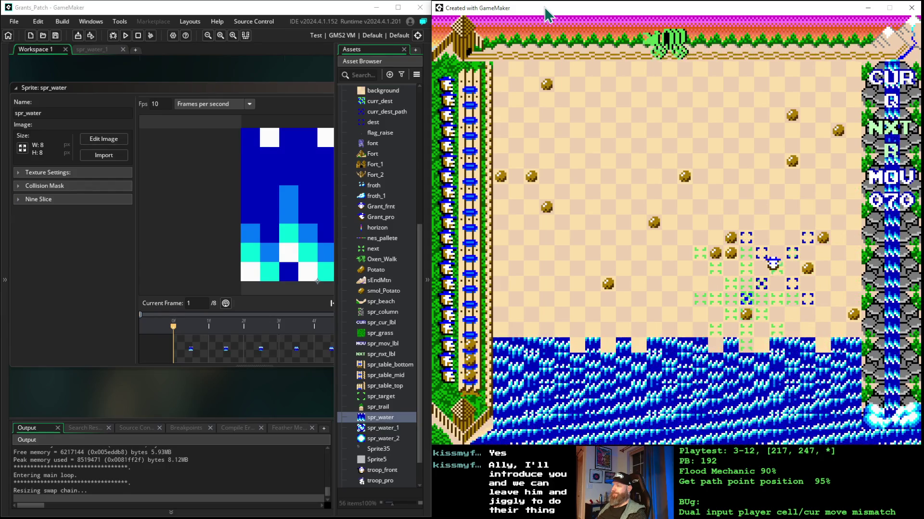
# Place pieces on the sand, nudging the target up-left, until move 077.
pyautogui.press('space')
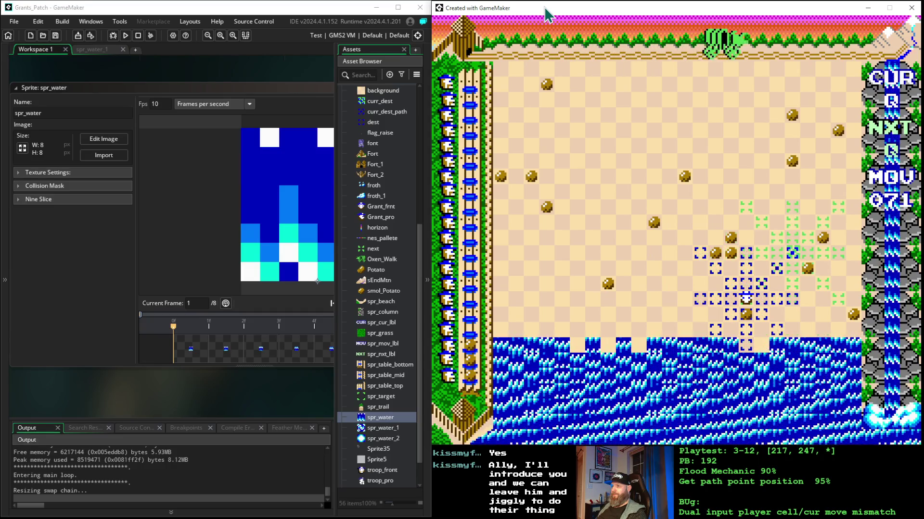
pyautogui.press('space')
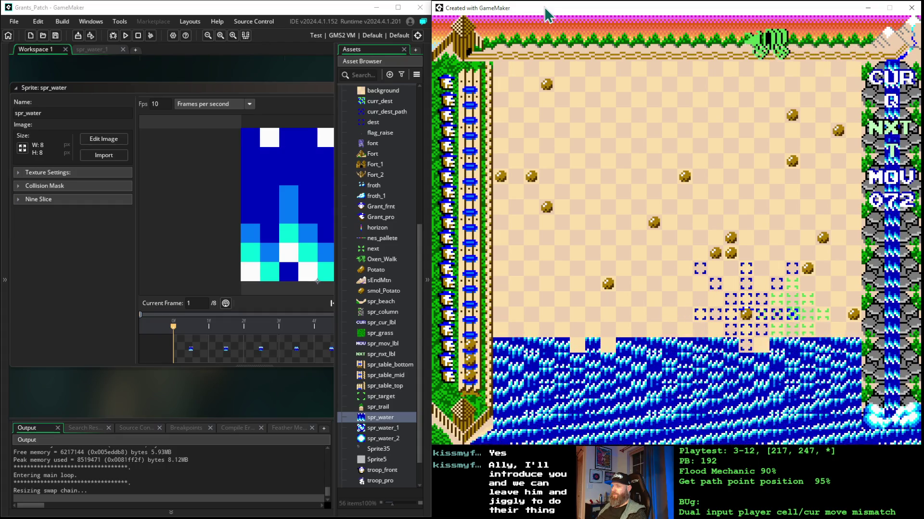
pyautogui.press('space')
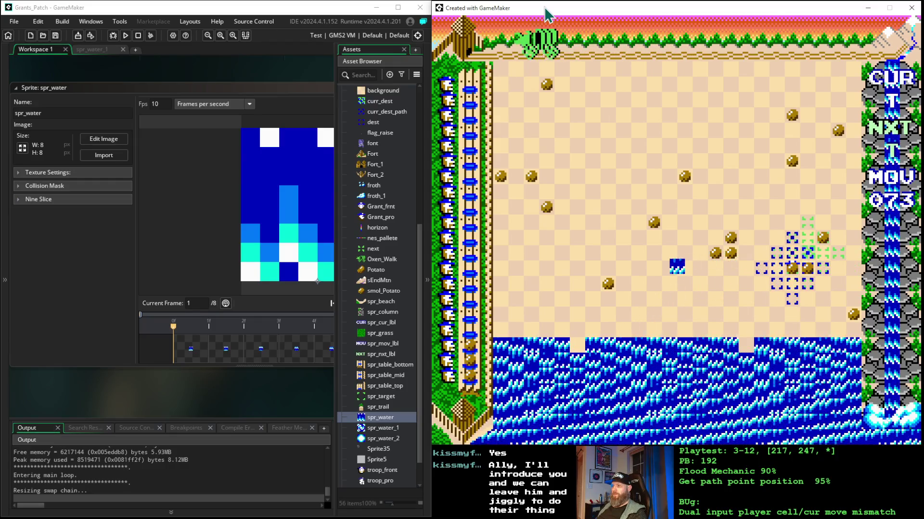
pyautogui.press('Up')
pyautogui.press('Left')
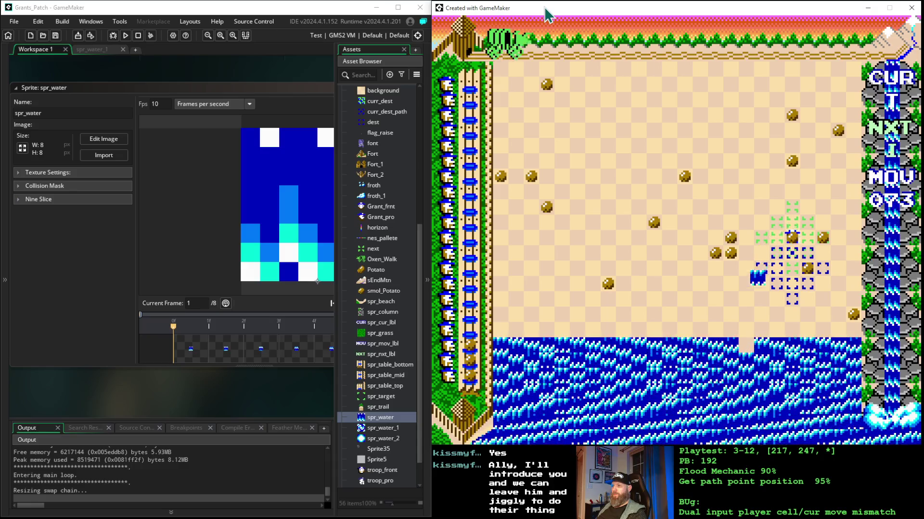
pyautogui.press('space')
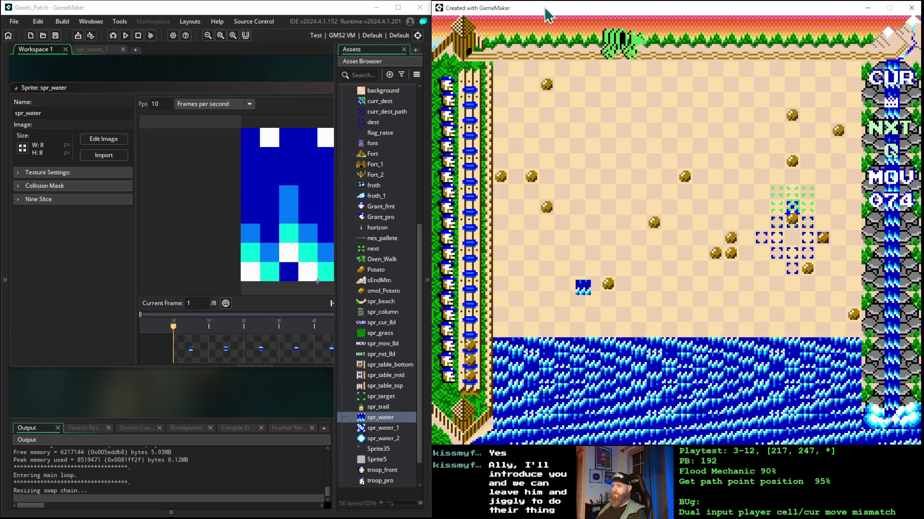
pyautogui.press('space')
pyautogui.press('Left')
pyautogui.press('space')
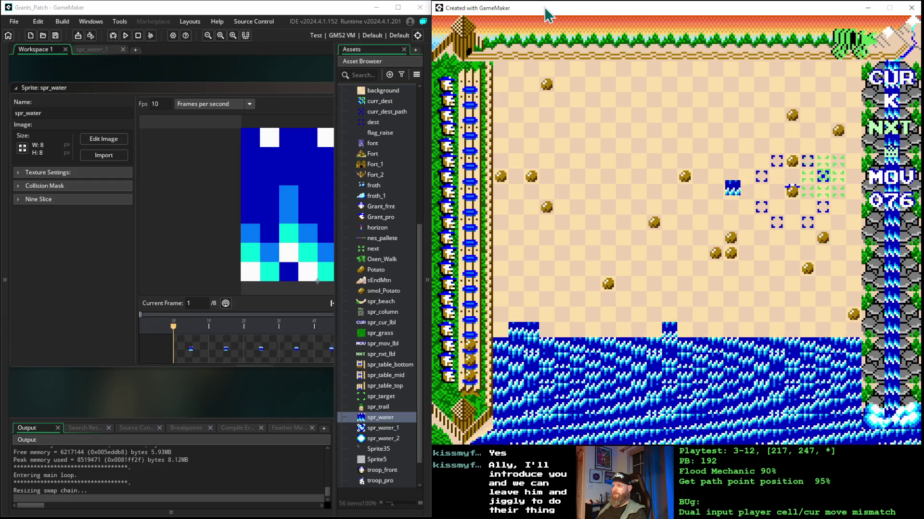
pyautogui.press('space')
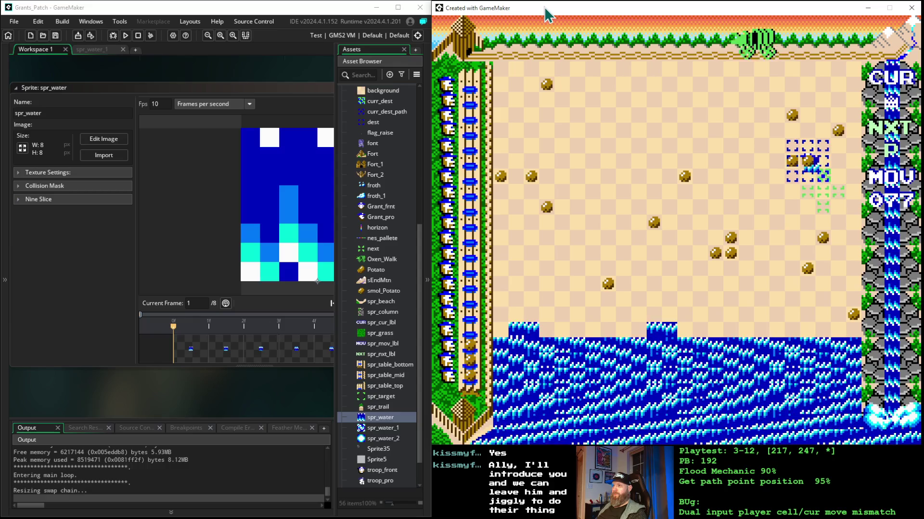
# Keep placing pieces in quick succession to advance the counter to 088.
pyautogui.press('space')
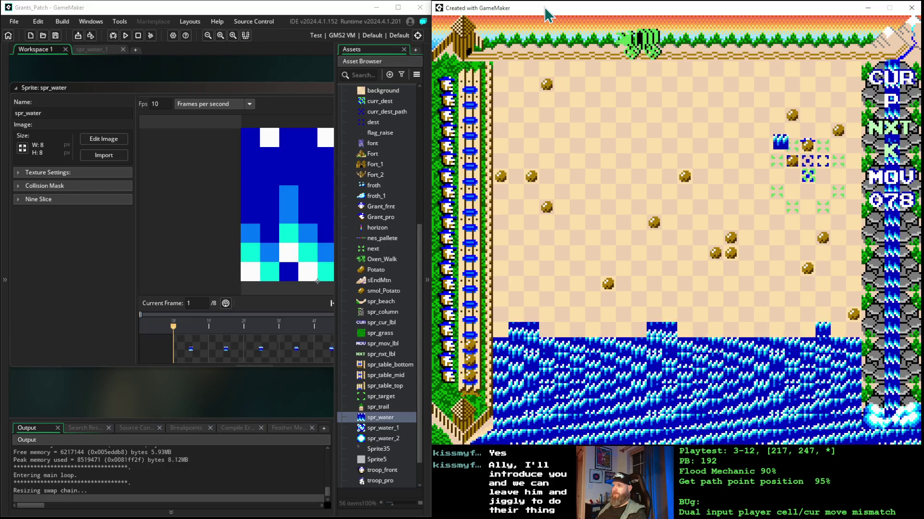
pyautogui.press('space')
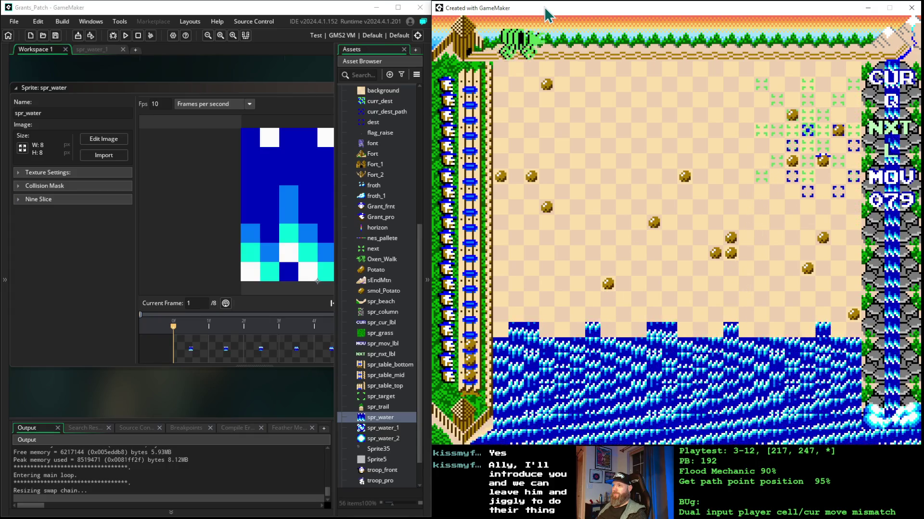
pyautogui.press('space')
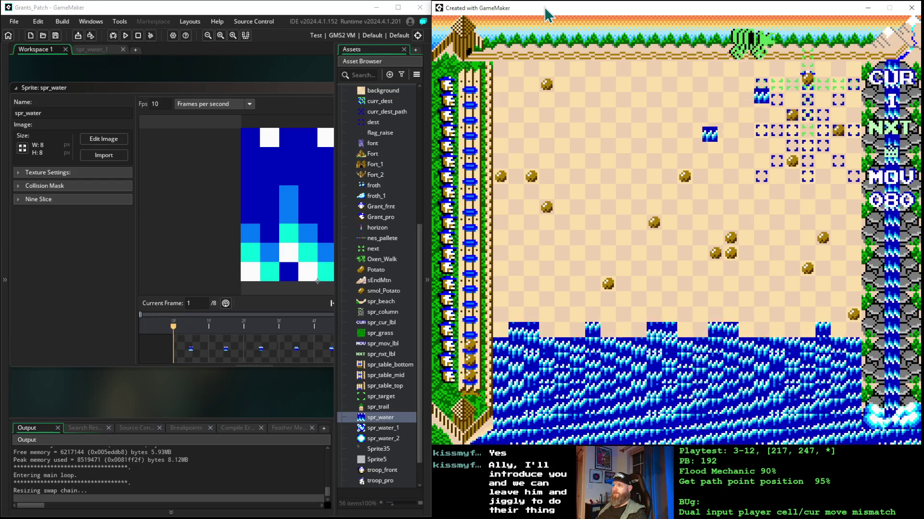
pyautogui.press('space')
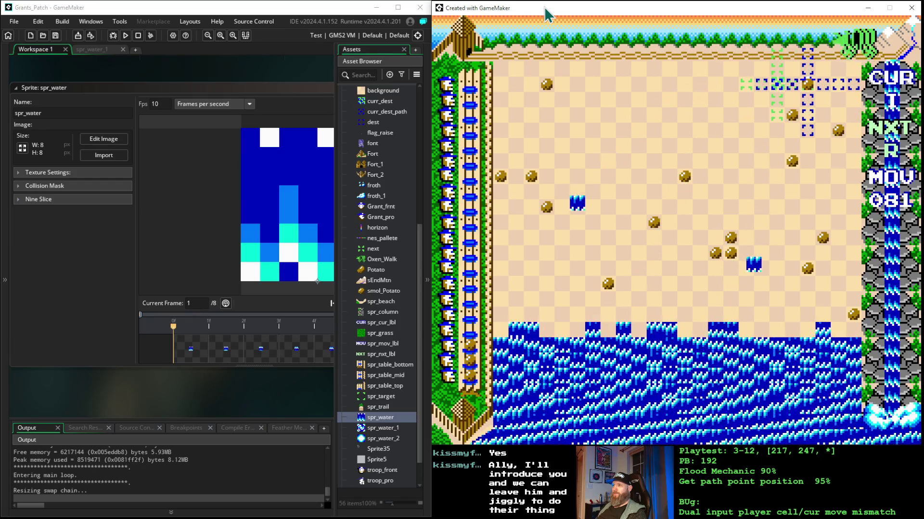
pyautogui.press('space')
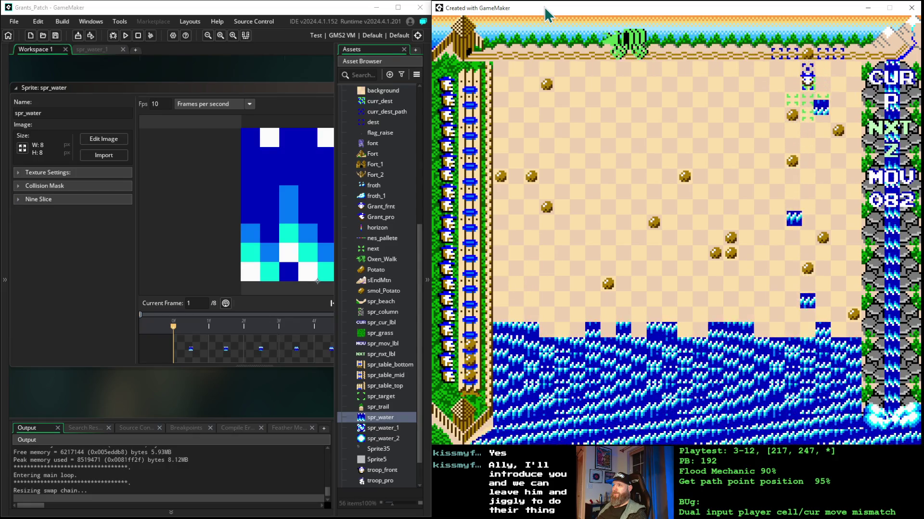
pyautogui.press('space')
pyautogui.press('space')
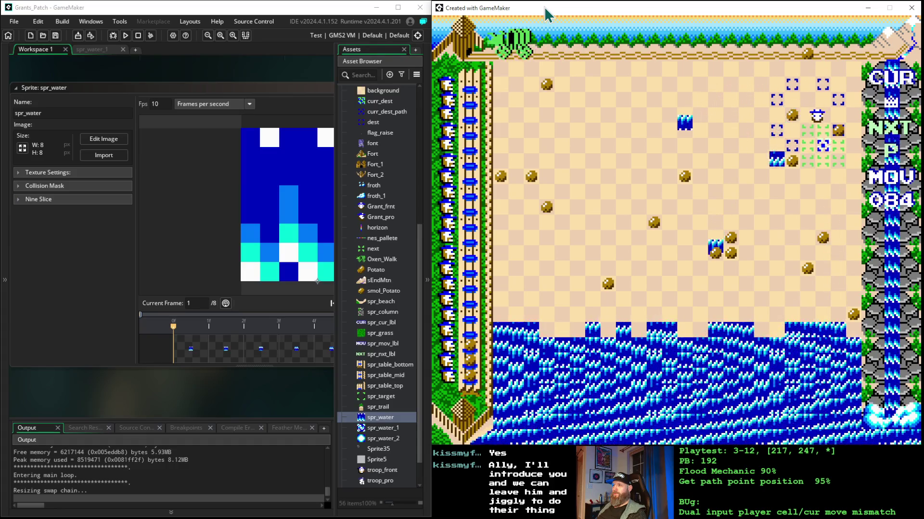
pyautogui.press('space')
pyautogui.press('space')
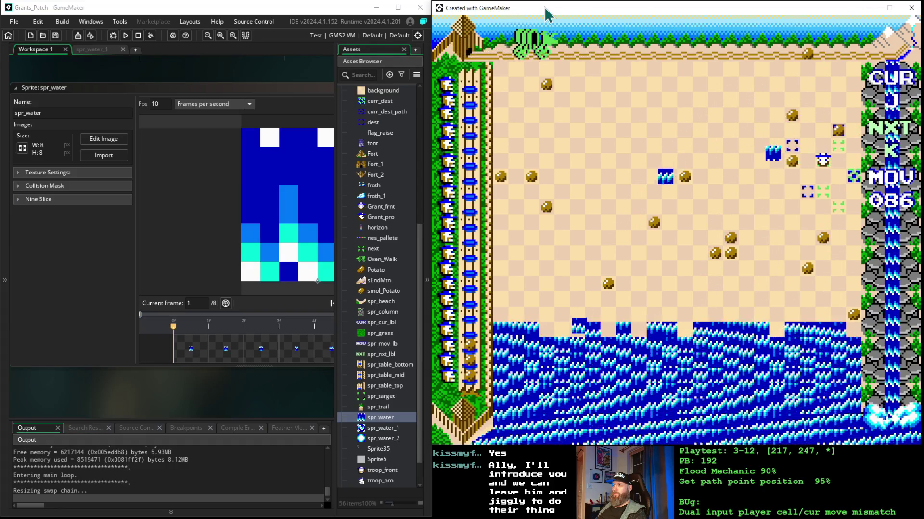
pyautogui.press('space')
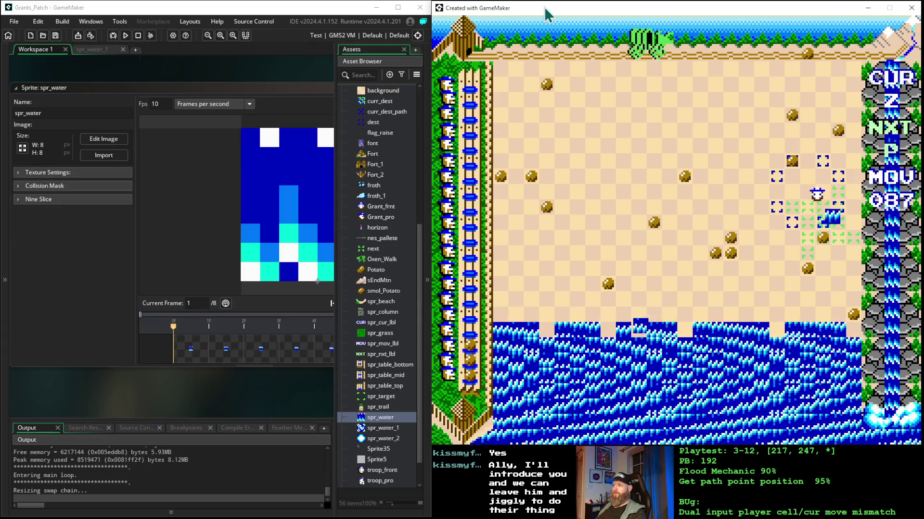
pyautogui.press('space')
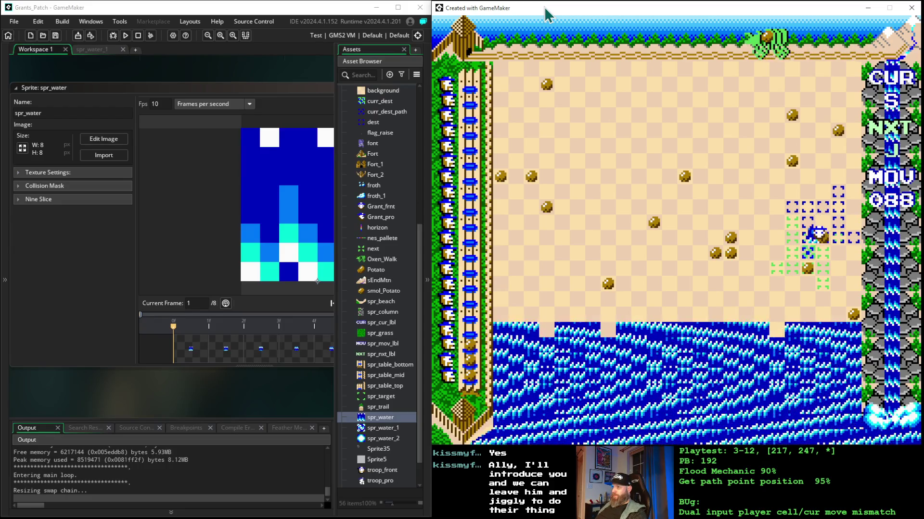
# Place further pieces to move 100, then shift up-left and place two more to 102.
pyautogui.press('space')
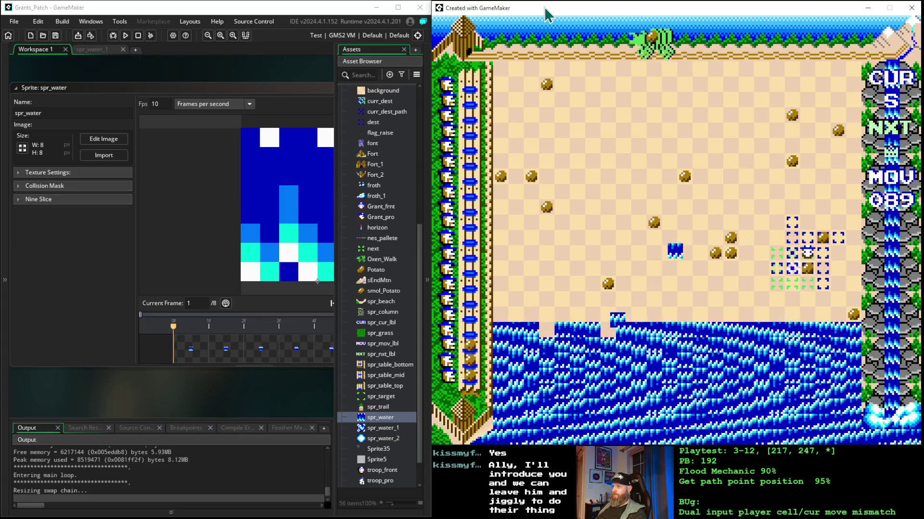
pyautogui.press('space')
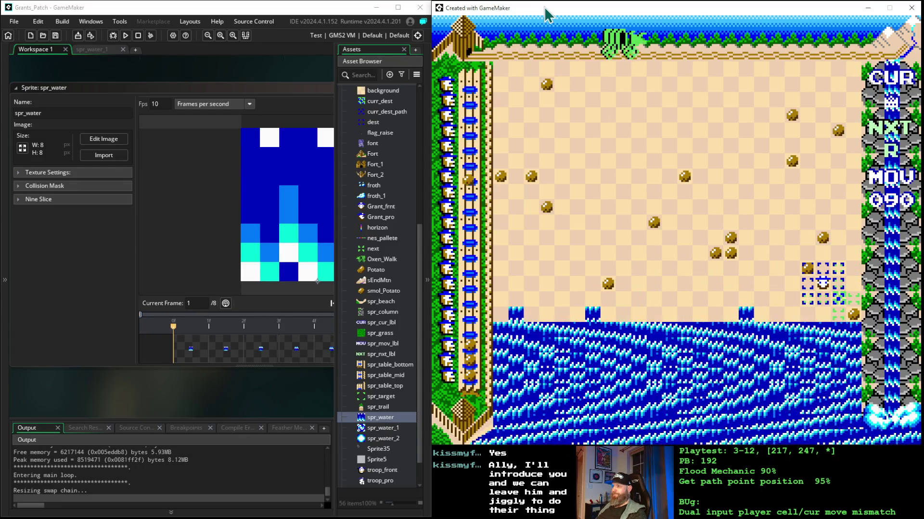
pyautogui.press('space')
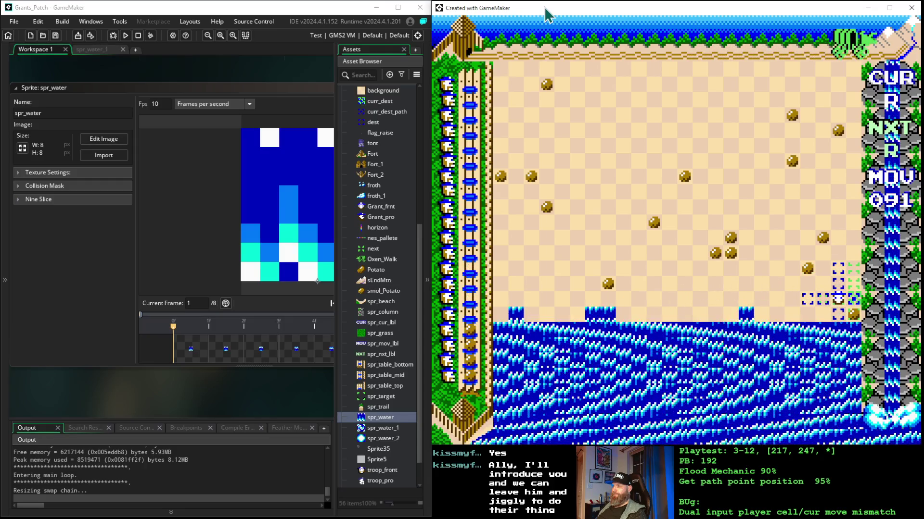
pyautogui.press('space')
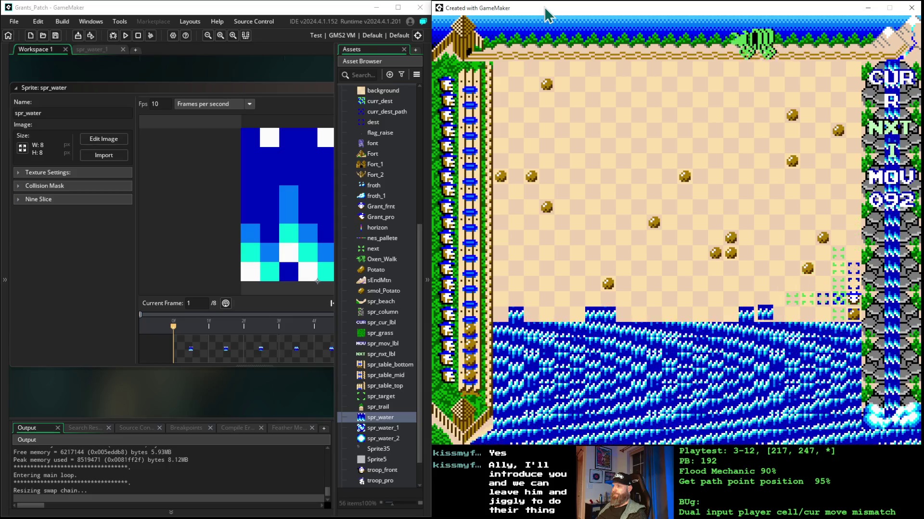
pyautogui.press('space')
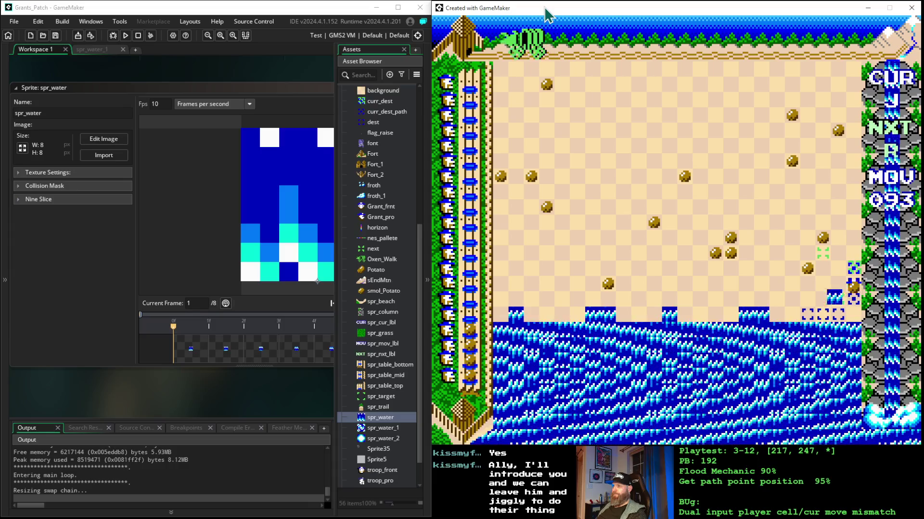
pyautogui.press('space')
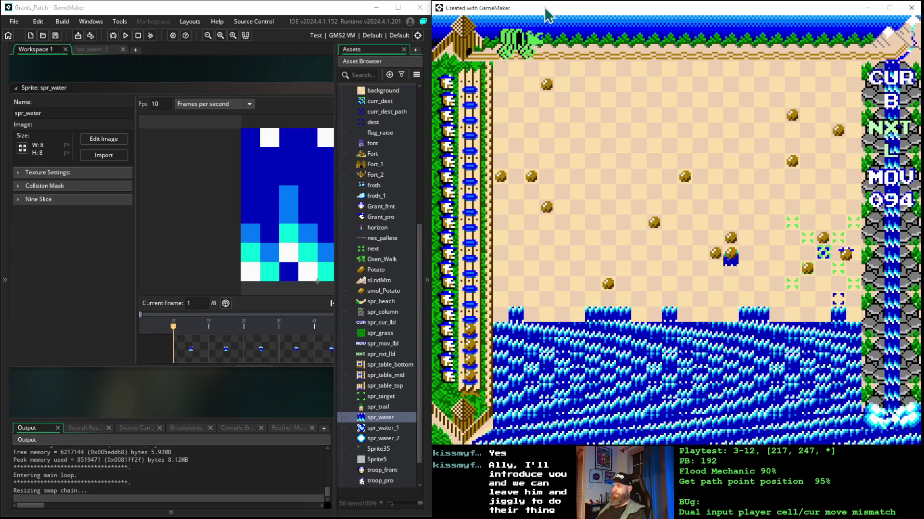
pyautogui.press('space')
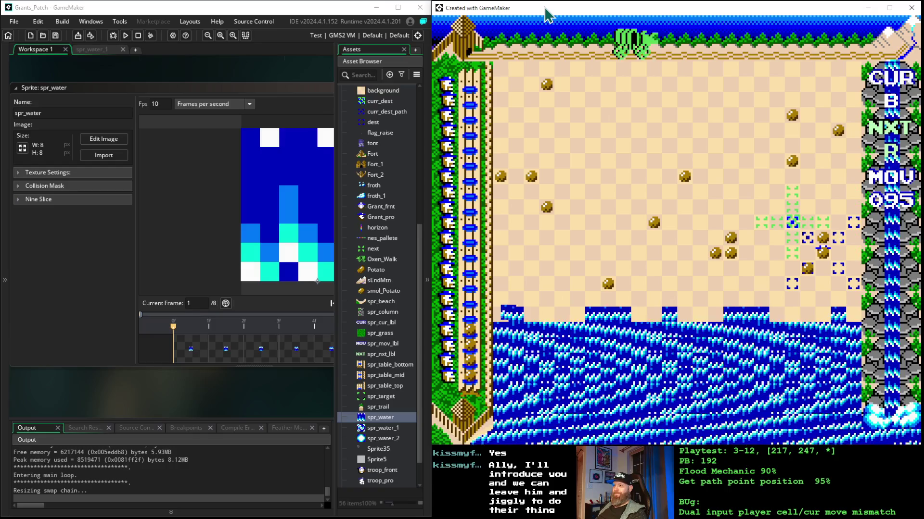
pyautogui.press('space')
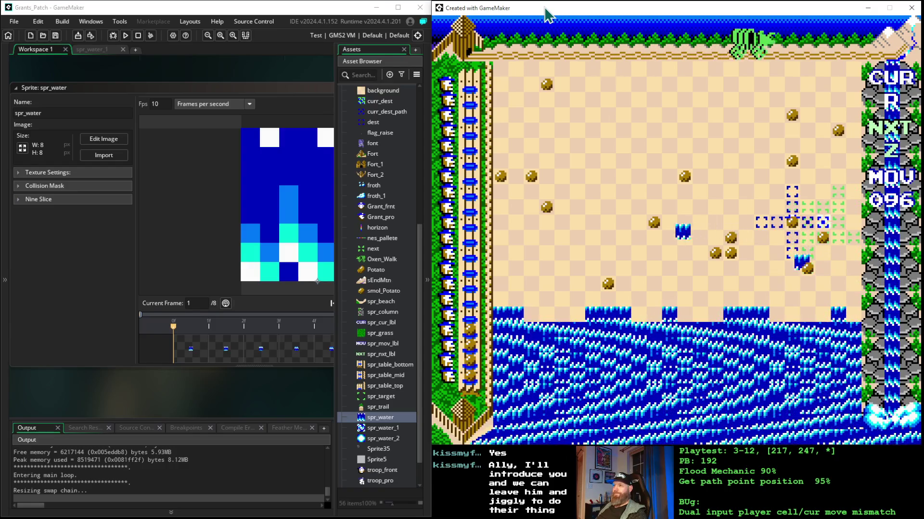
pyautogui.press('space')
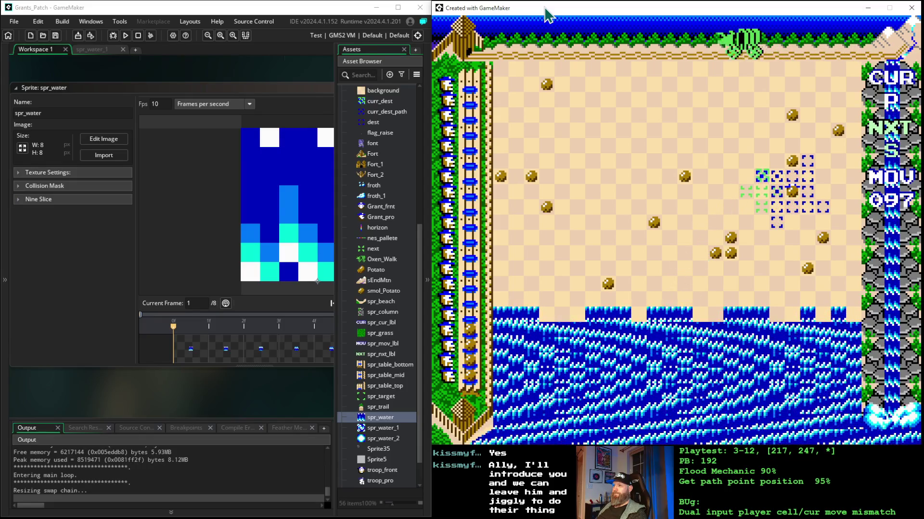
pyautogui.press('space')
pyautogui.press('space')
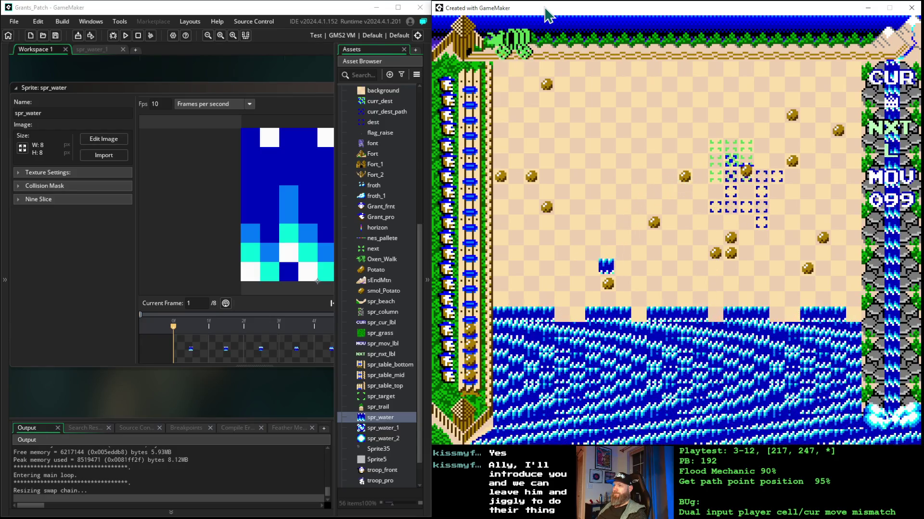
pyautogui.press('space')
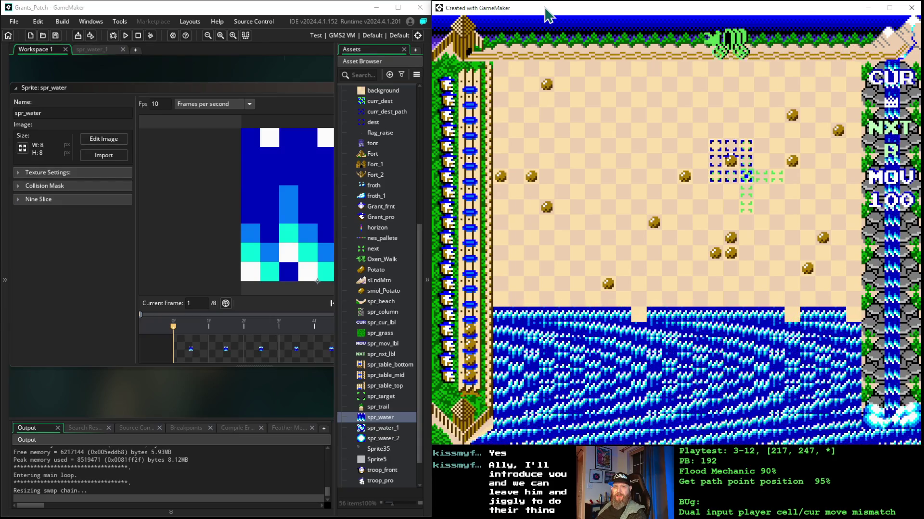
pyautogui.press('Left')
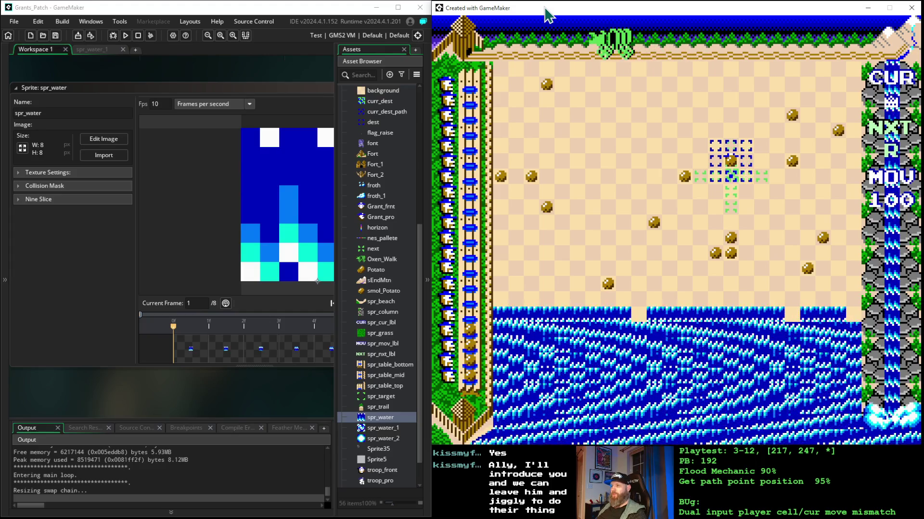
pyautogui.press('Up')
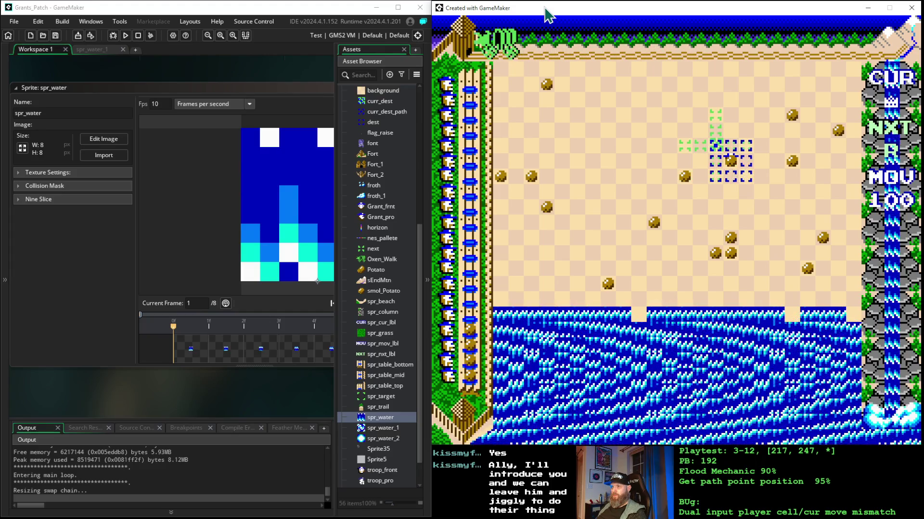
pyautogui.press('z')
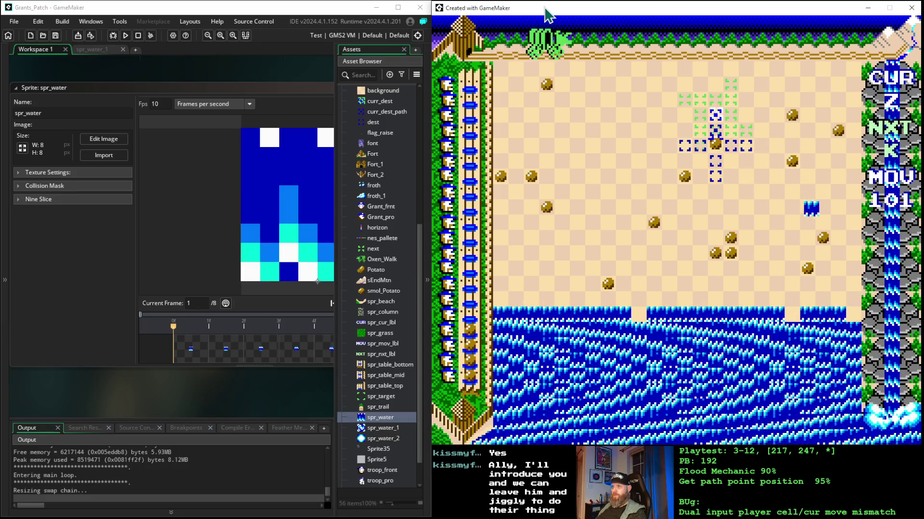
pyautogui.press('z')
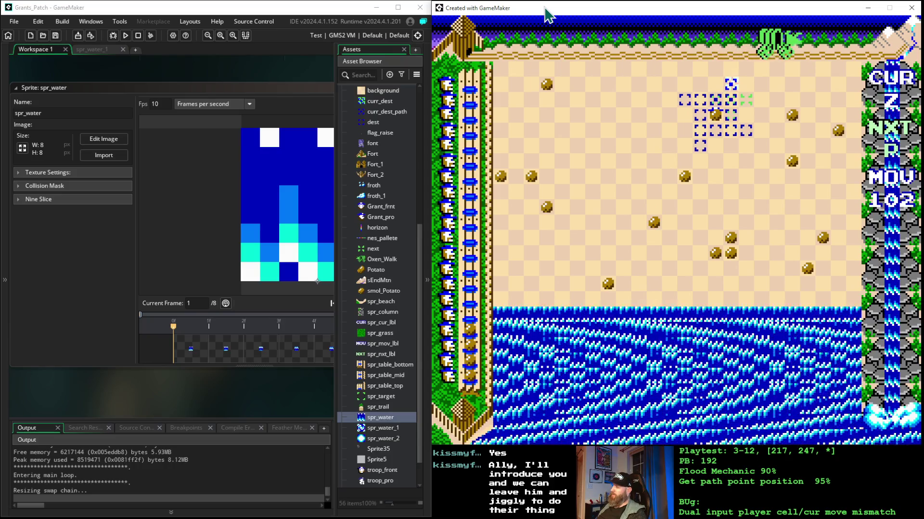
# Move the cursor up-left and place pieces, advancing the counter from 103 to 109.
pyautogui.press('Left')
pyautogui.press('Left')
pyautogui.press('Left')
pyautogui.press('Up')
pyautogui.press('Up')
pyautogui.press('Up')
pyautogui.press('Left')
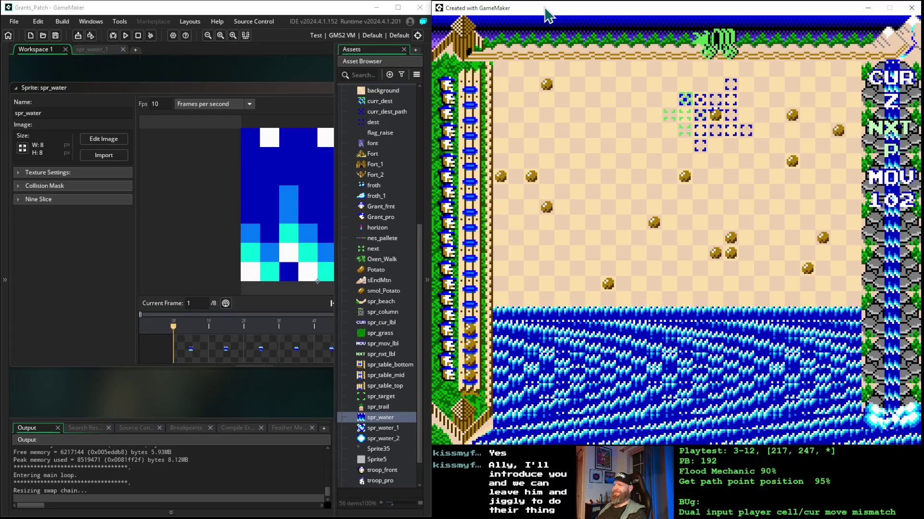
pyautogui.press('space')
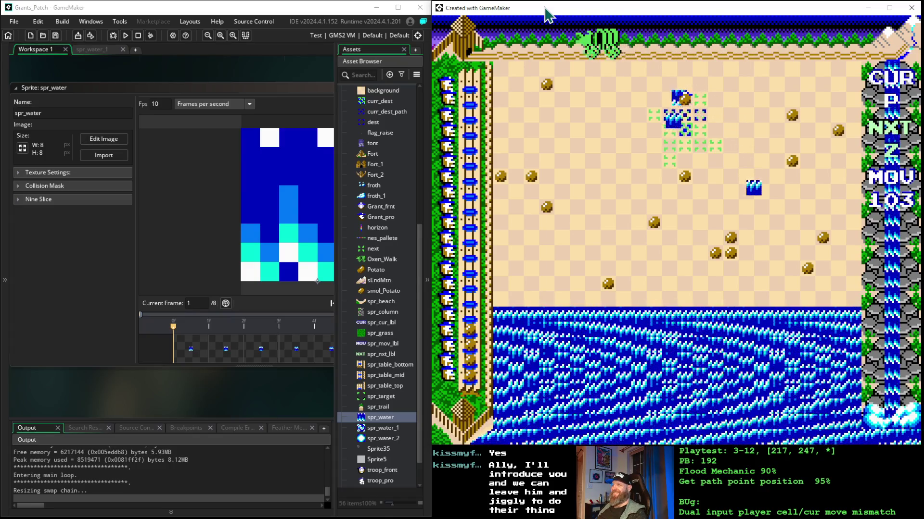
pyautogui.press('space')
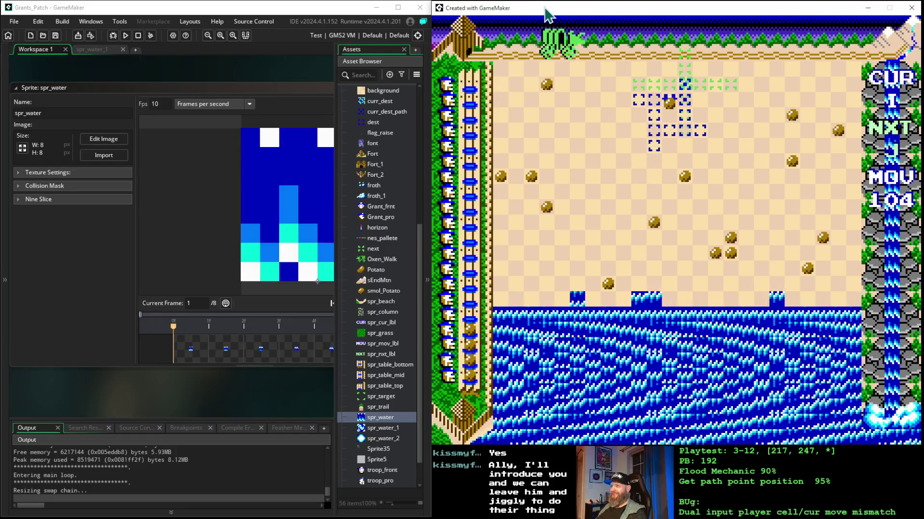
pyautogui.press('space')
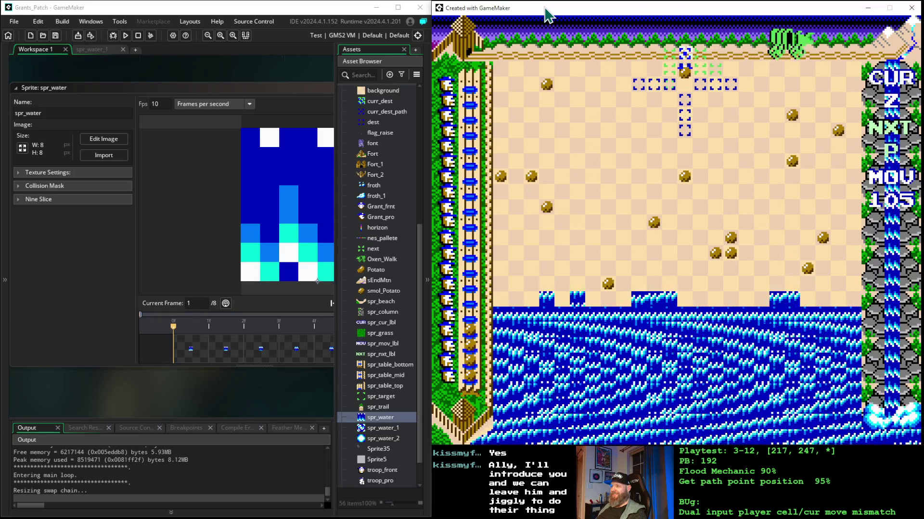
pyautogui.press('space')
pyautogui.press('space')
pyautogui.press('space')
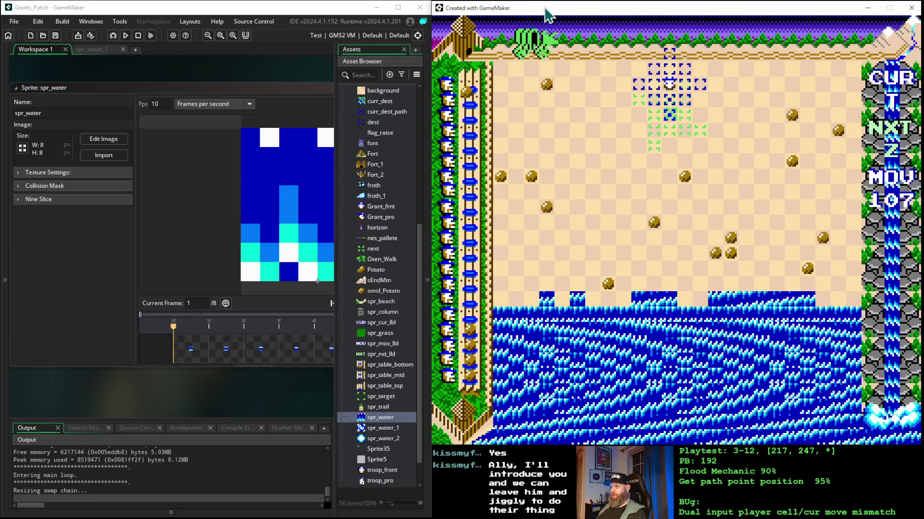
pyautogui.press('space')
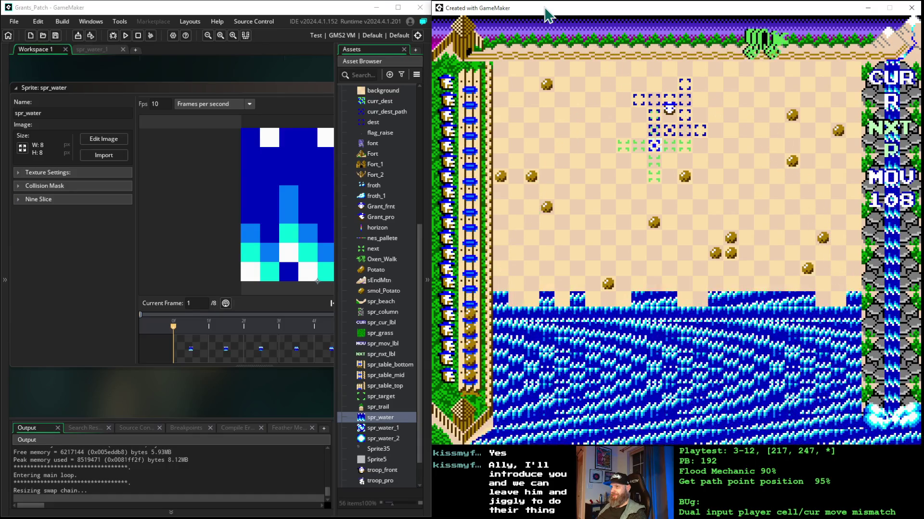
pyautogui.press('space')
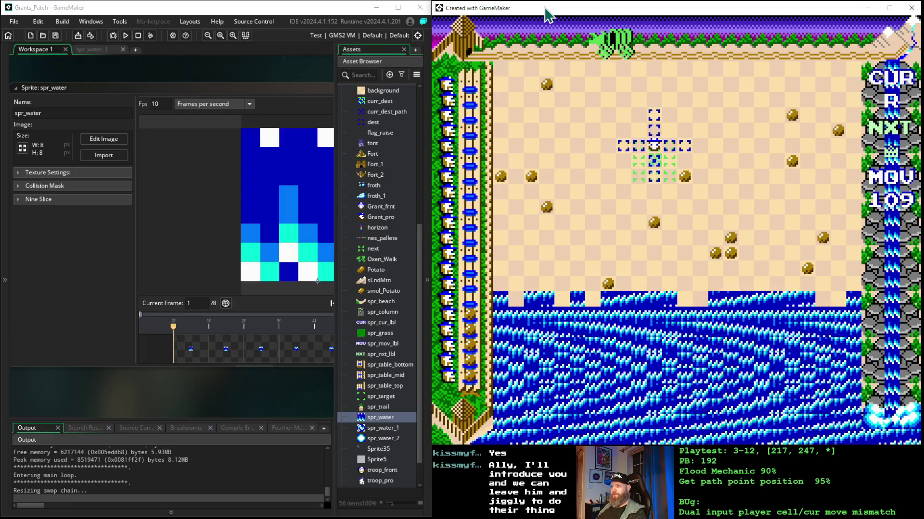
# Swap the current and next pieces and keep placing until move 115.
pyautogui.press('r')
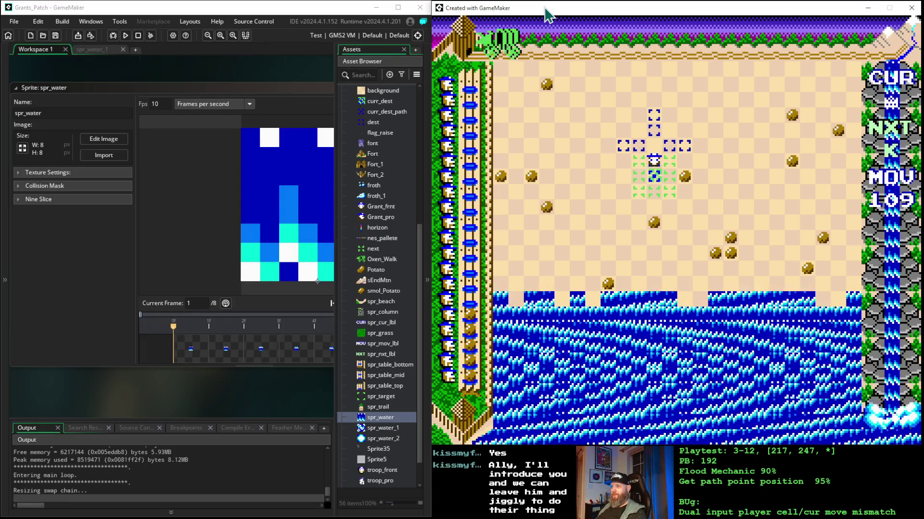
pyautogui.press('Down')
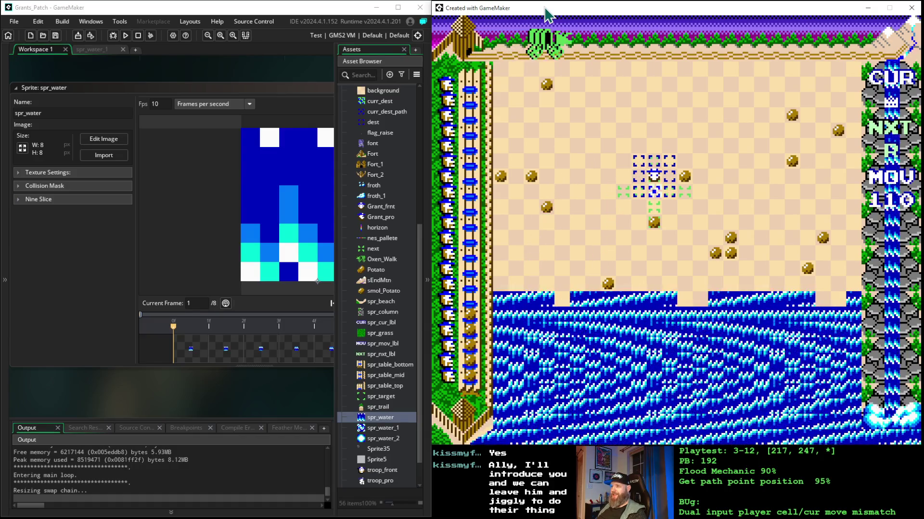
pyautogui.press('Down')
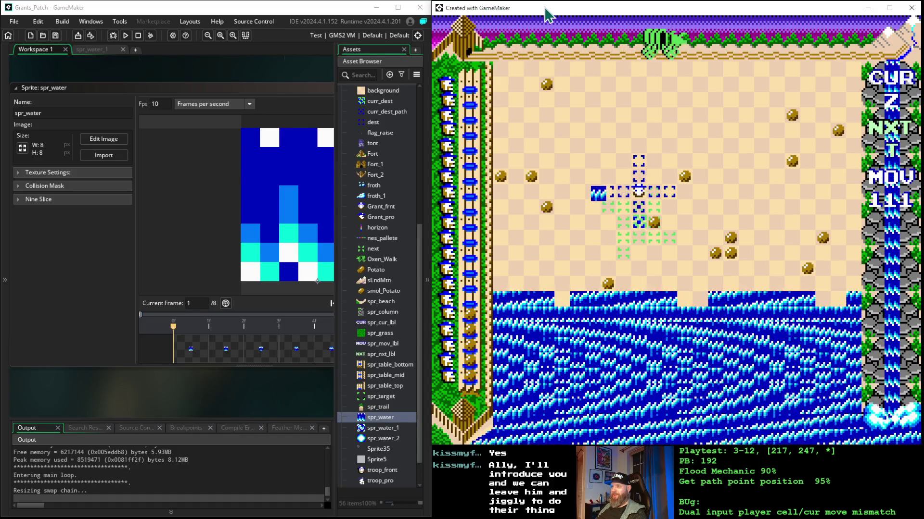
pyautogui.press('Down')
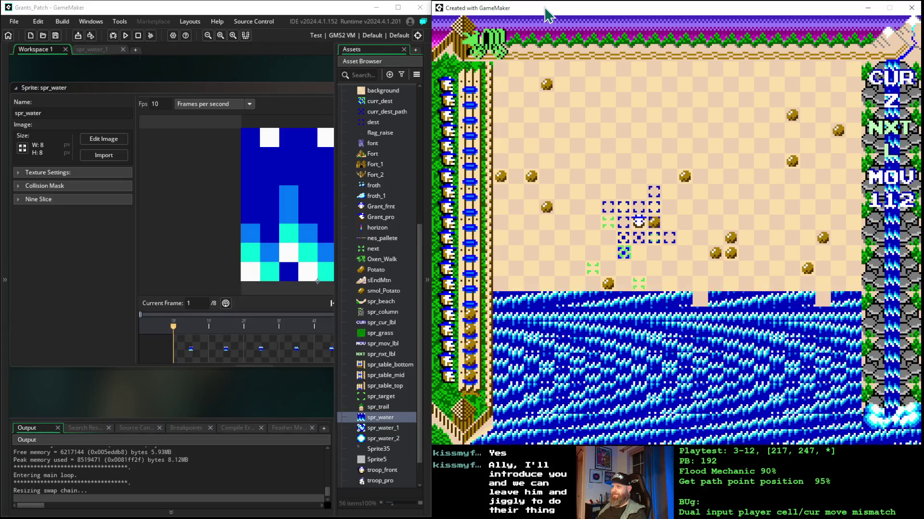
pyautogui.press('space')
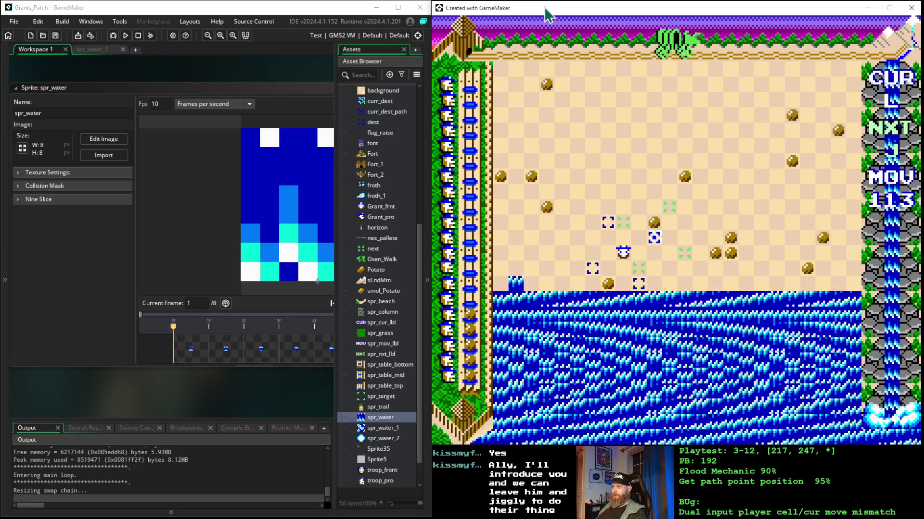
pyautogui.press('space')
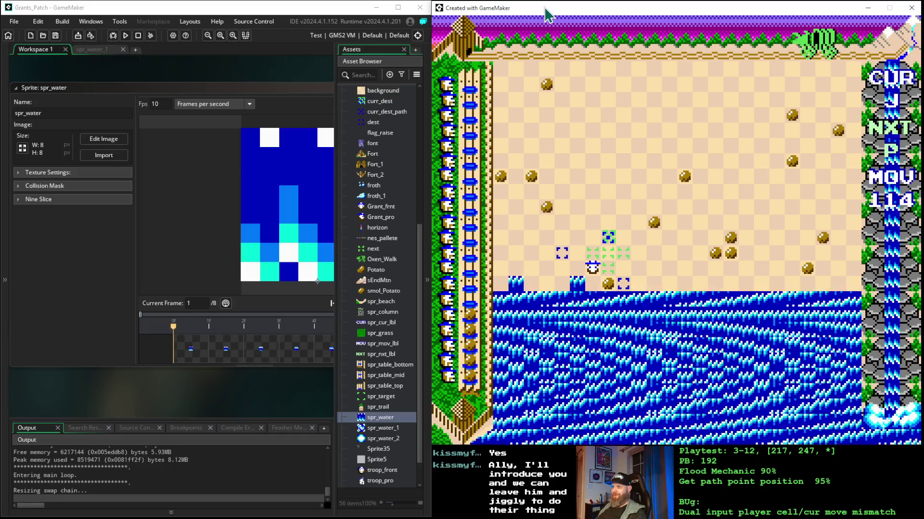
pyautogui.press('space')
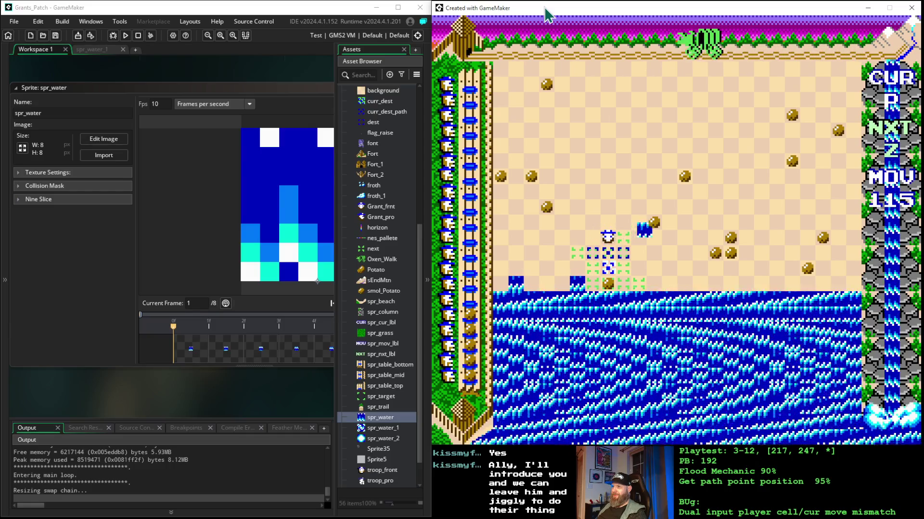
pyautogui.press('Up')
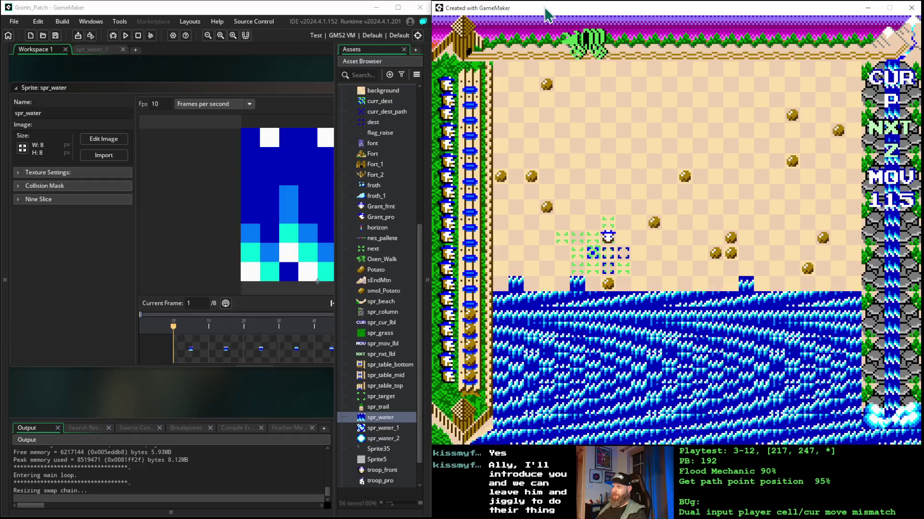
pyautogui.press('Right')
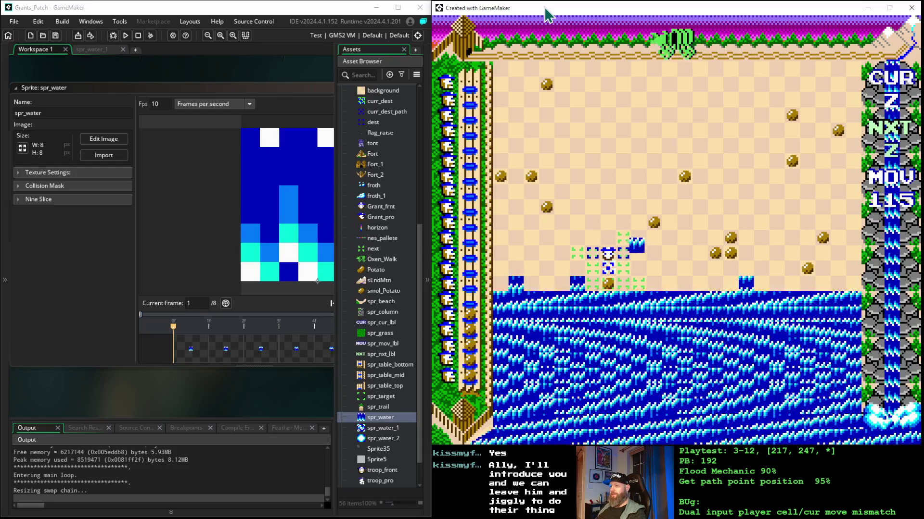
# Steer up and down while placing pieces, taking the counter from 116 to 125.
pyautogui.press('Down')
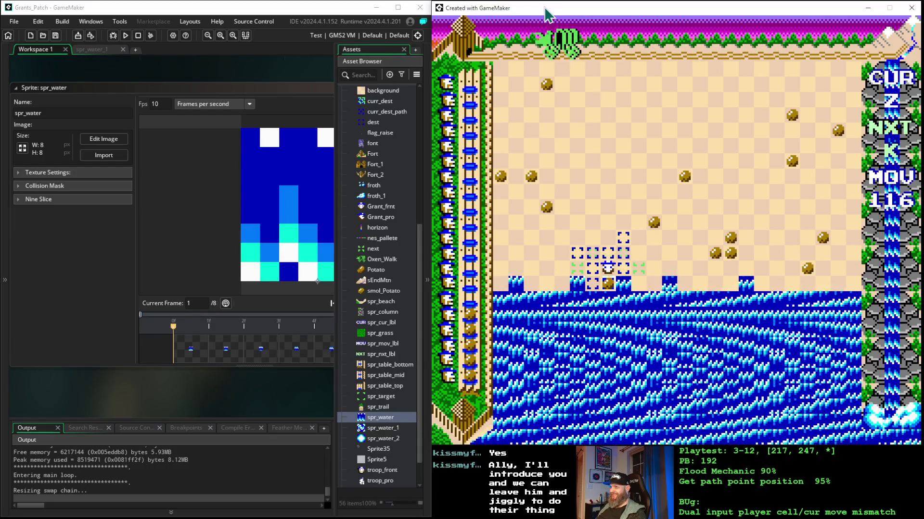
pyautogui.press('Up')
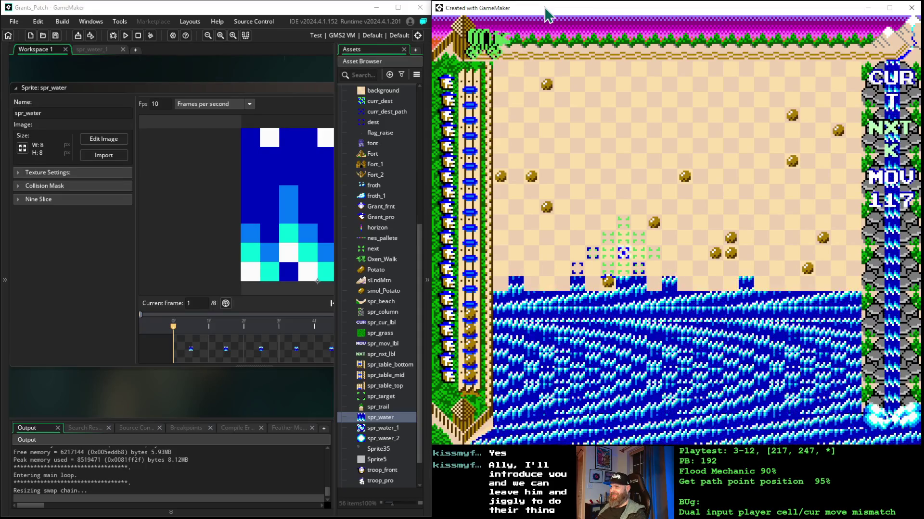
pyautogui.press('Down')
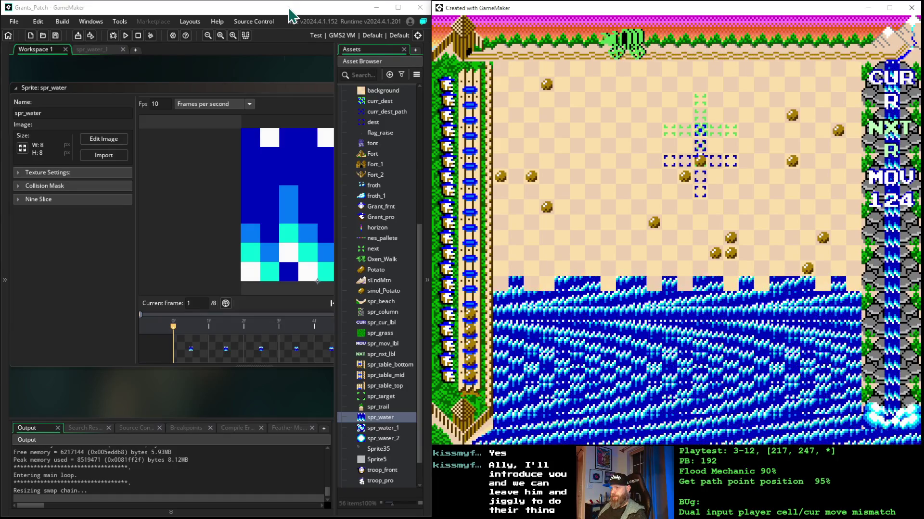
pyautogui.press('Up')
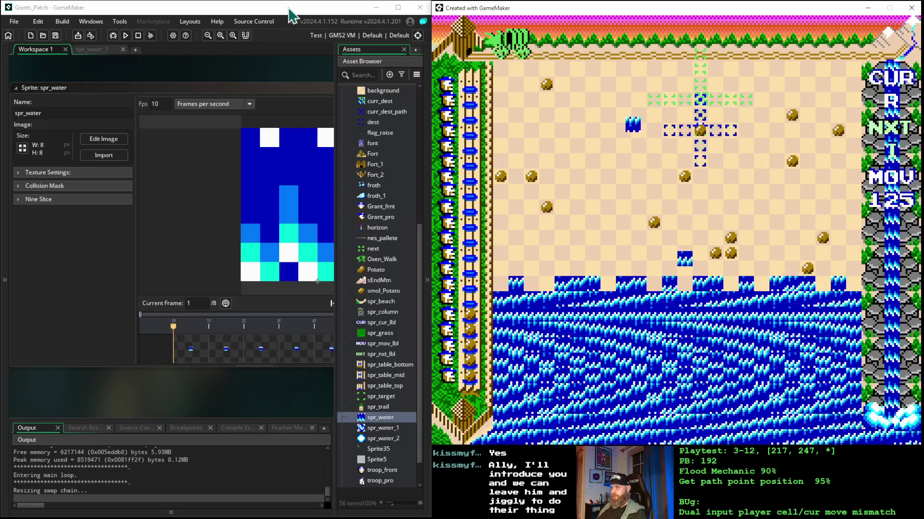
# Move the player right and down toward the water, then place water at the target cell.
pyautogui.press('Up')
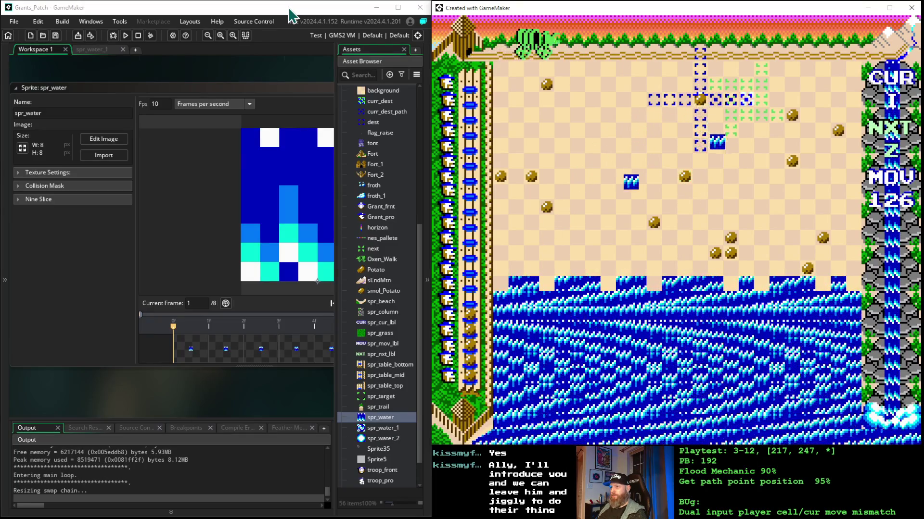
pyautogui.press('Right')
pyautogui.press('Right')
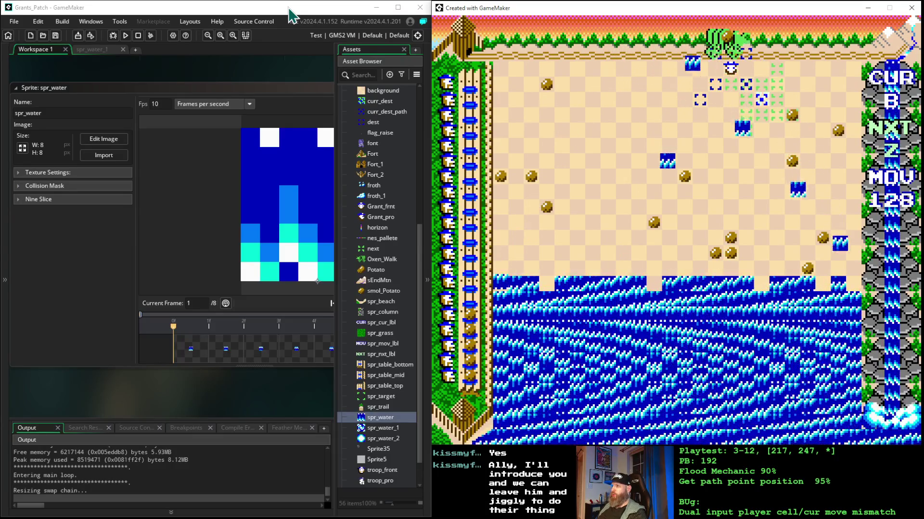
pyautogui.press('Right')
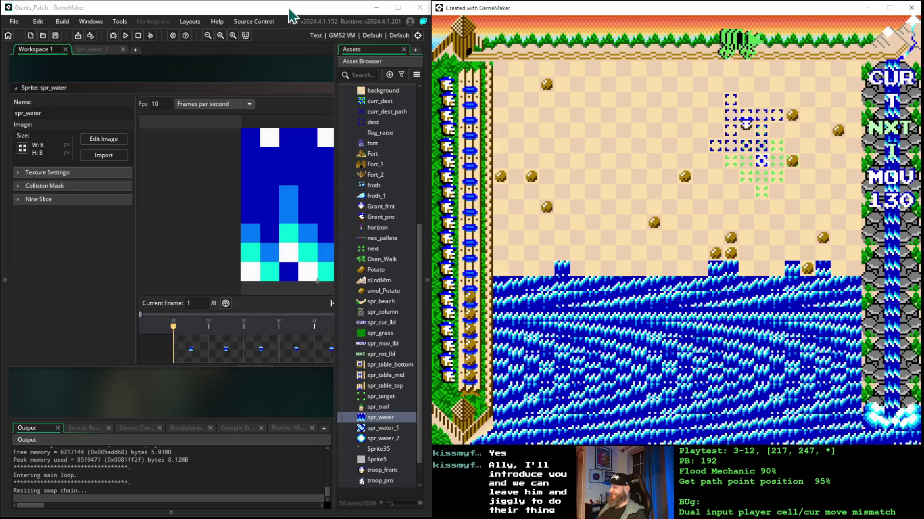
pyautogui.press('Down')
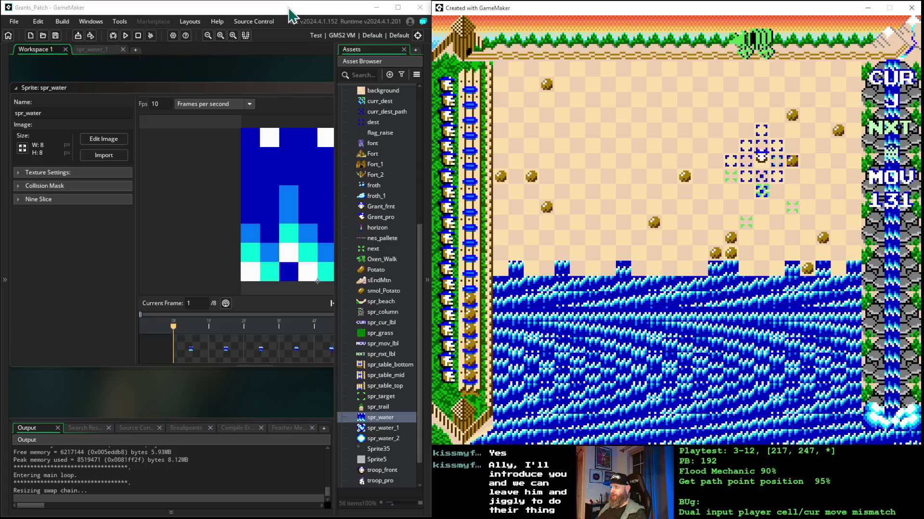
pyautogui.press('Down')
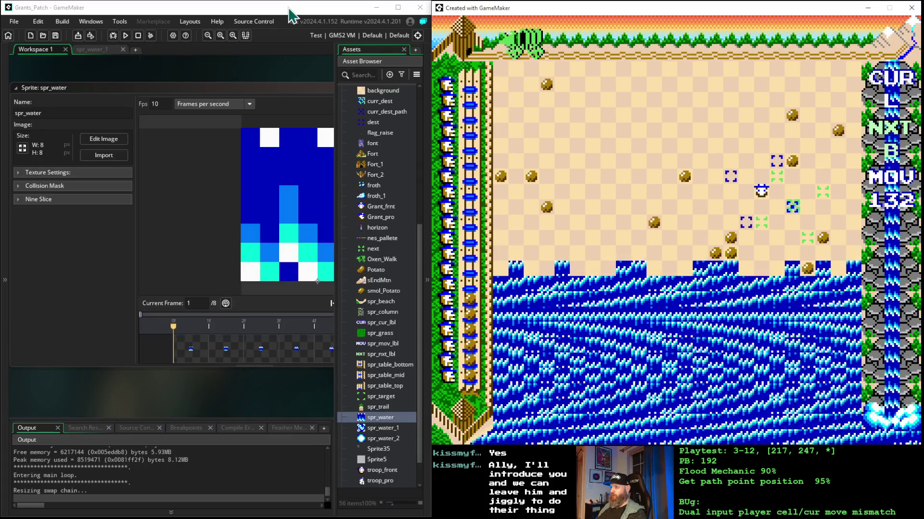
pyautogui.press('Down')
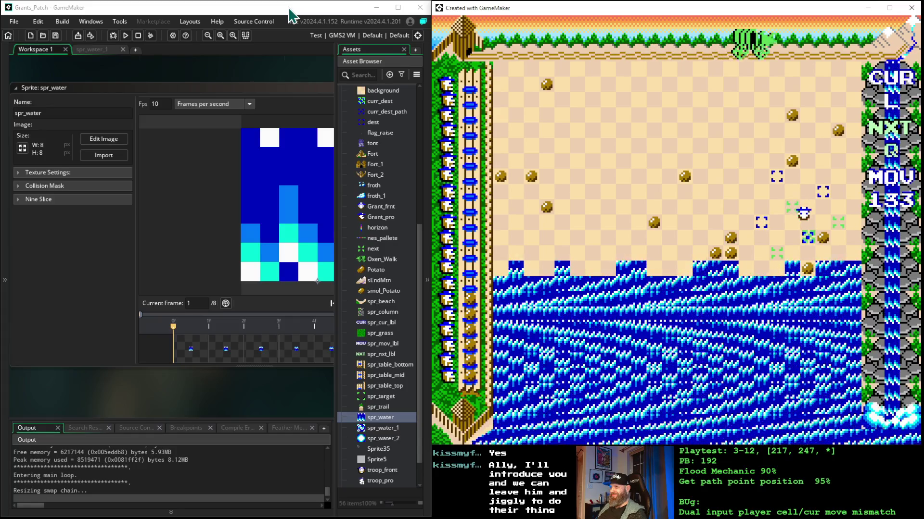
pyautogui.press('Down')
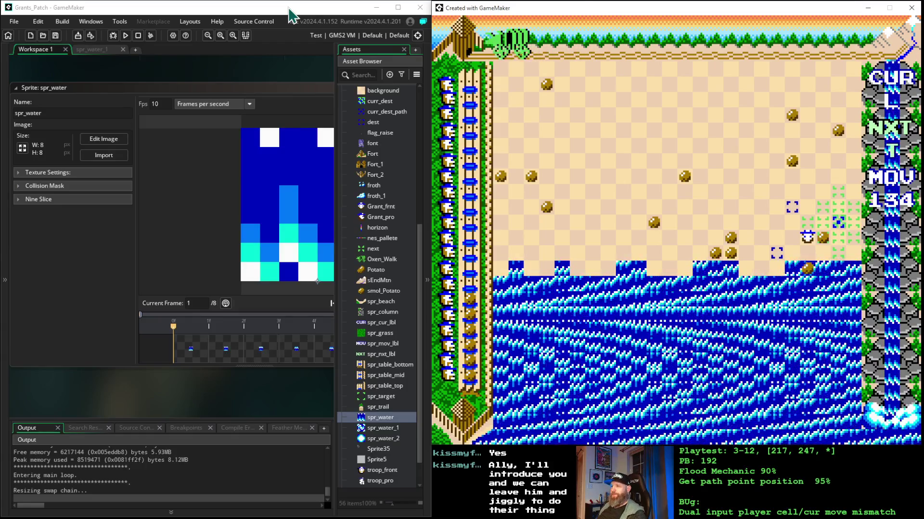
pyautogui.press('space')
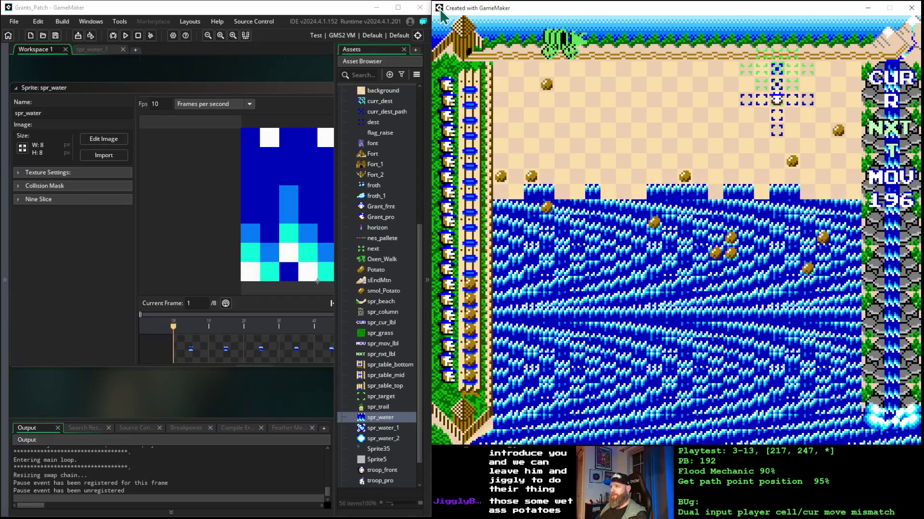
# Place a piece near the top of the sand, bringing the counter to 197.
pyautogui.press('space')
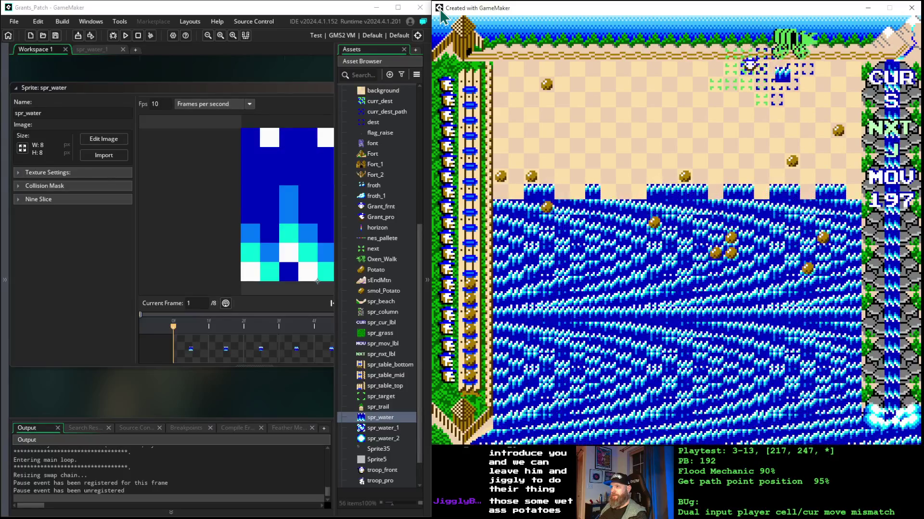
# Make four more moves so the water climbs onto the sand, reaching move 216.
pyautogui.press('space')
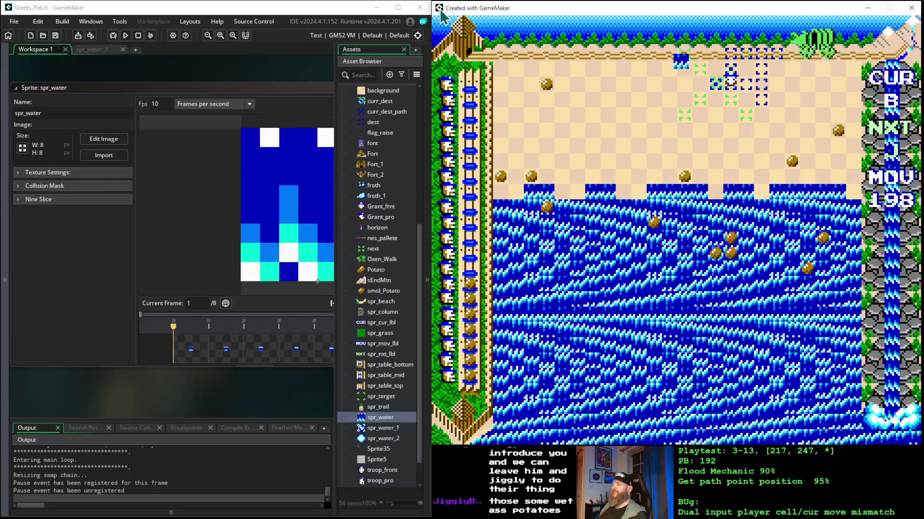
pyautogui.press('space')
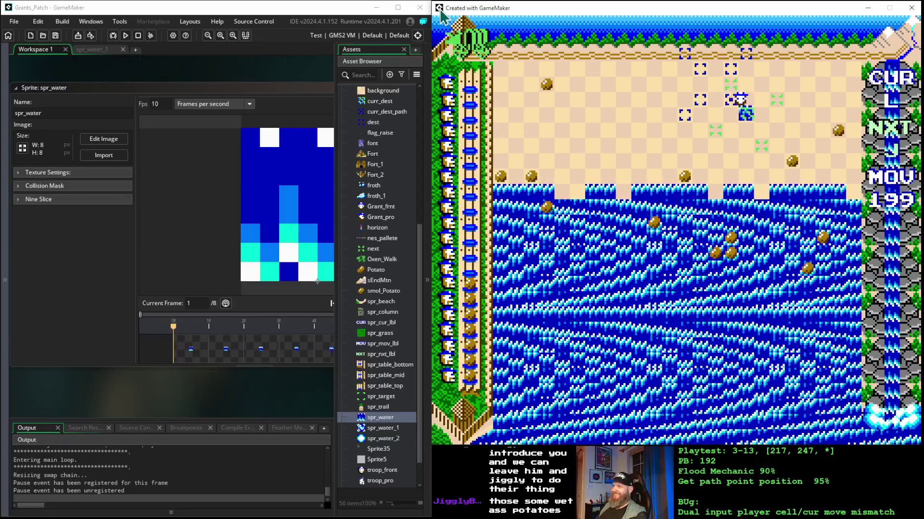
pyautogui.press('space')
pyautogui.press('space')
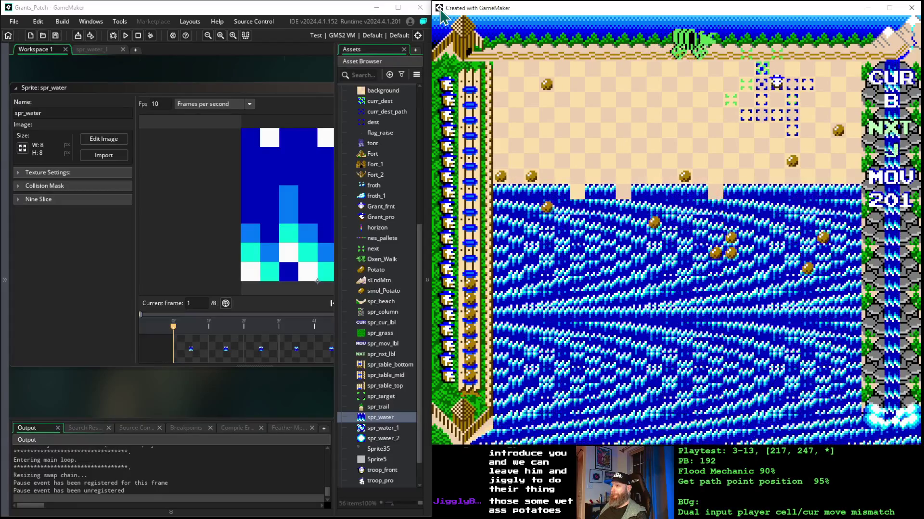
pyautogui.press('space')
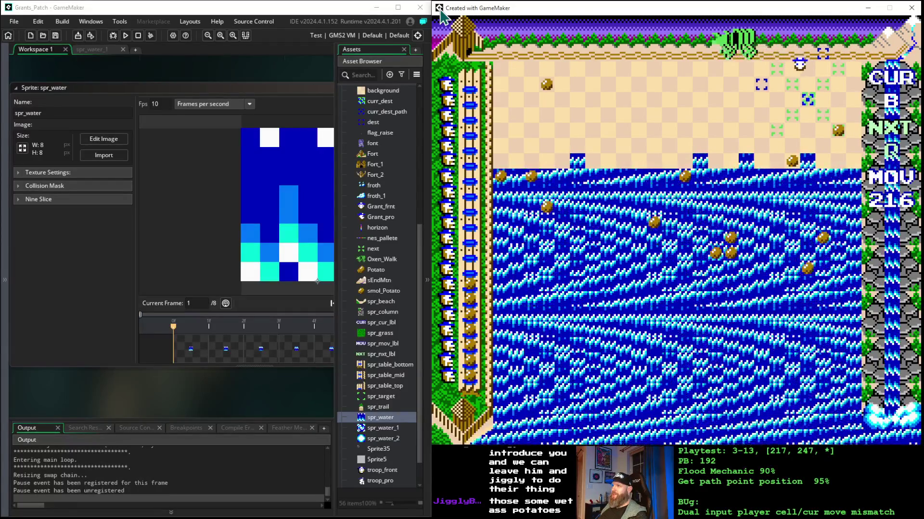
# Make nine moves with the action key, placing water blocks across the beach sand.
pyautogui.press('space')
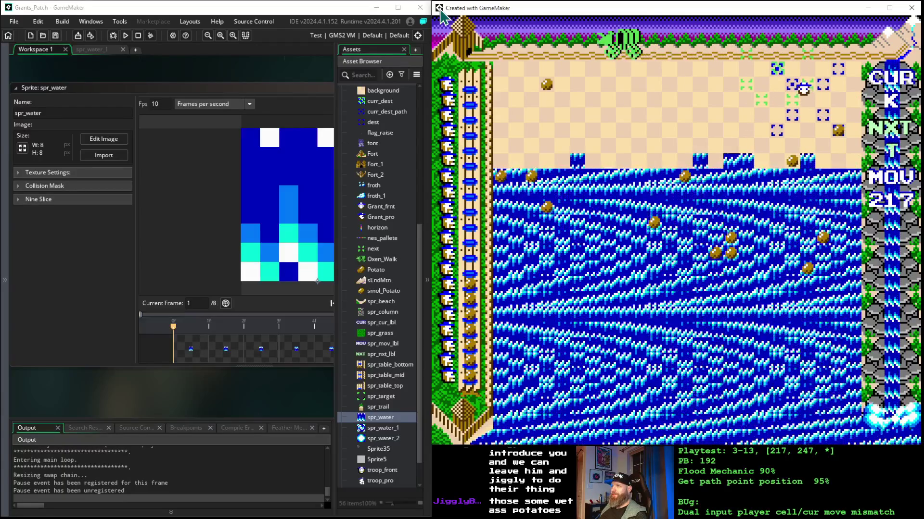
pyautogui.press('space')
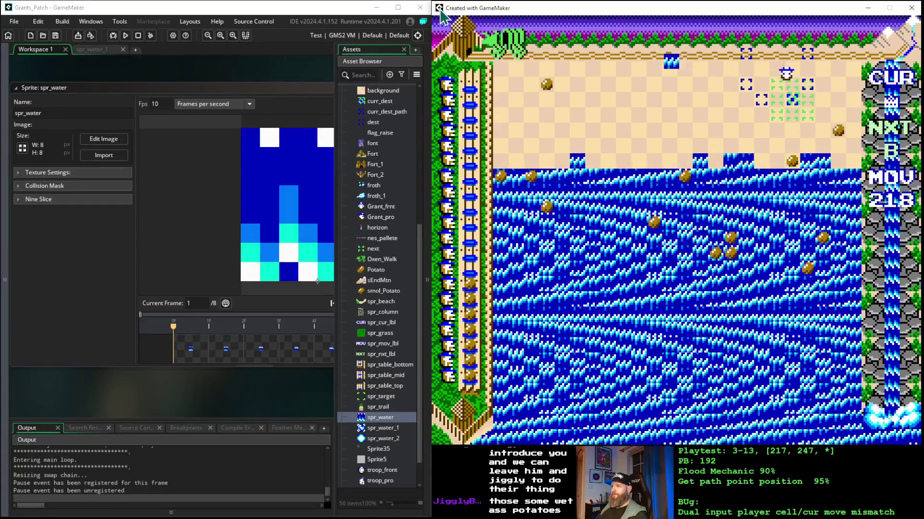
pyautogui.press('space')
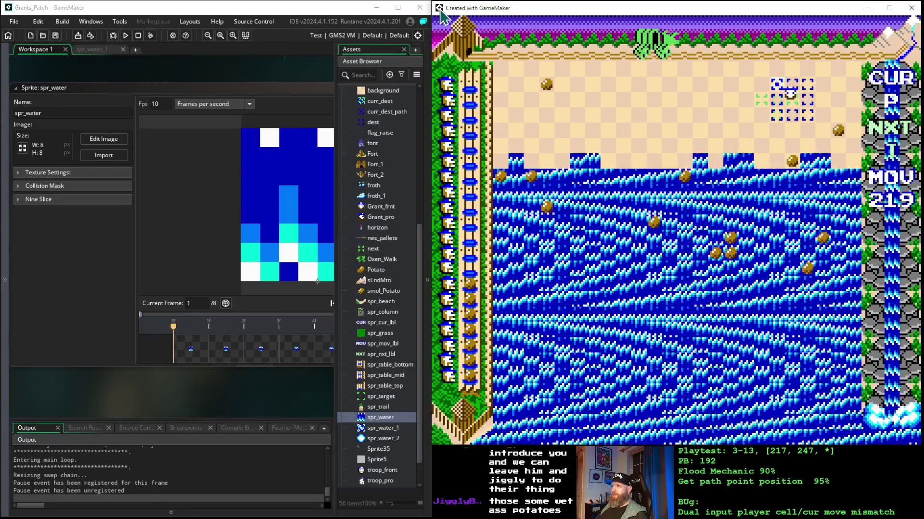
pyautogui.press('space')
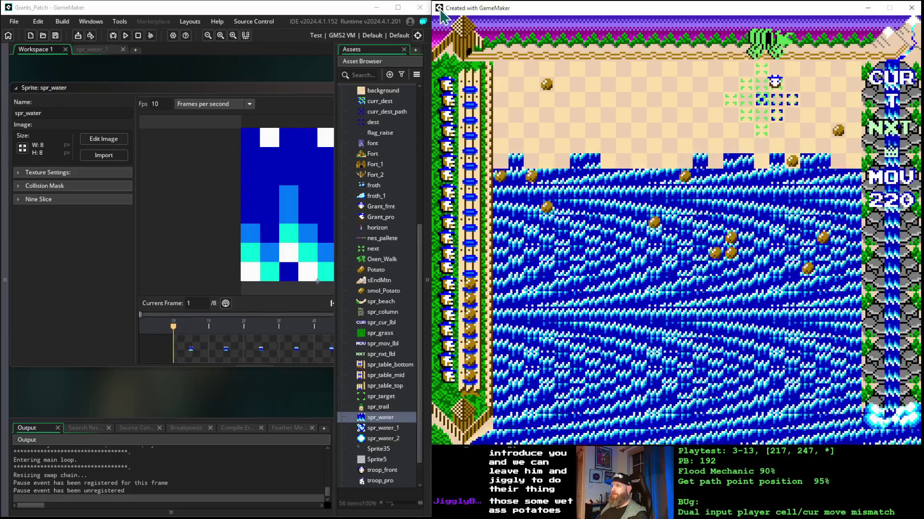
pyautogui.press('space')
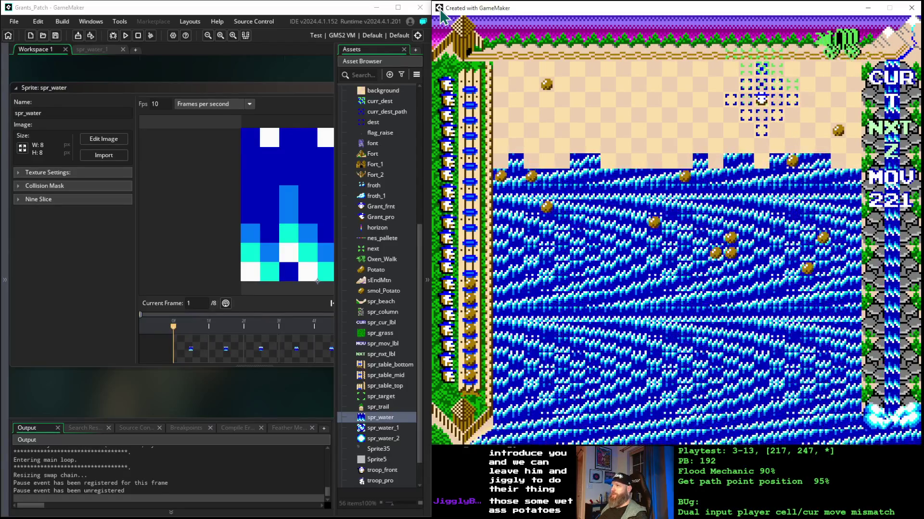
pyautogui.press('space')
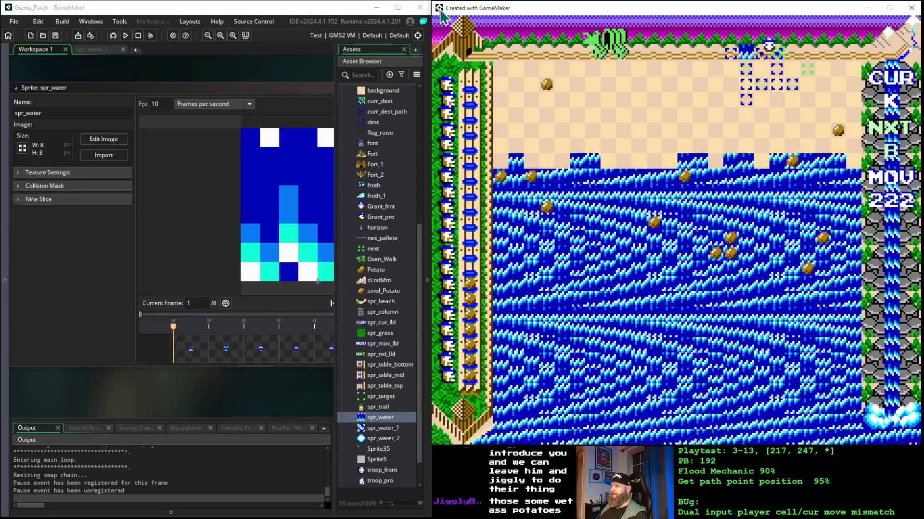
pyautogui.press('space')
pyautogui.press('space')
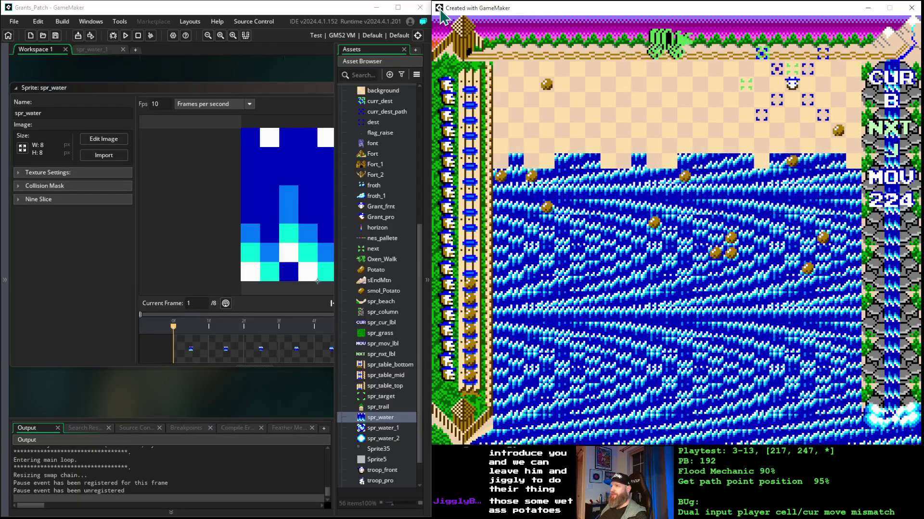
pyautogui.press('space')
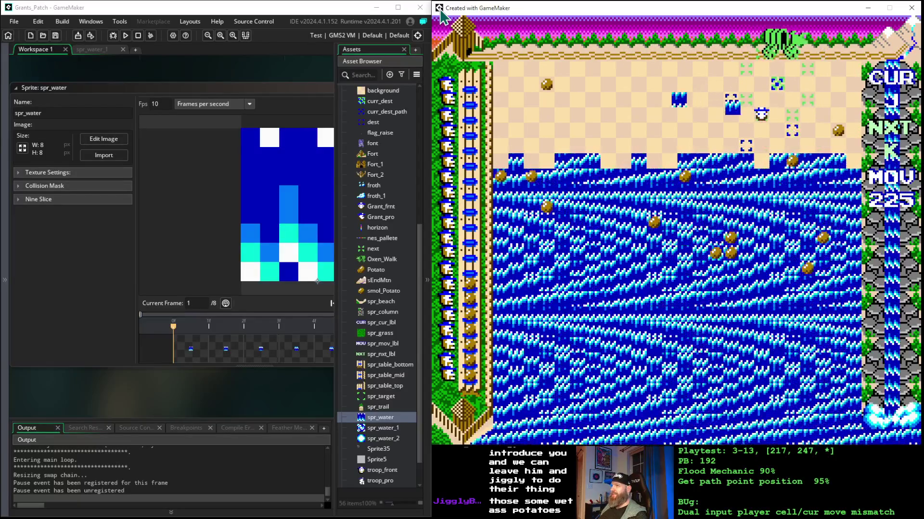
pyautogui.press('space')
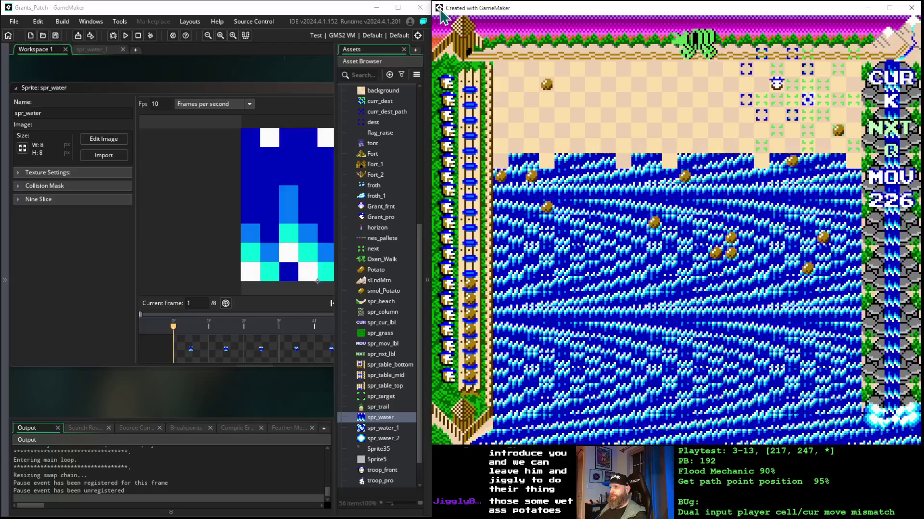
# Shift the target markers right, up, down and left, flooding more beach tiles.
pyautogui.press('Right')
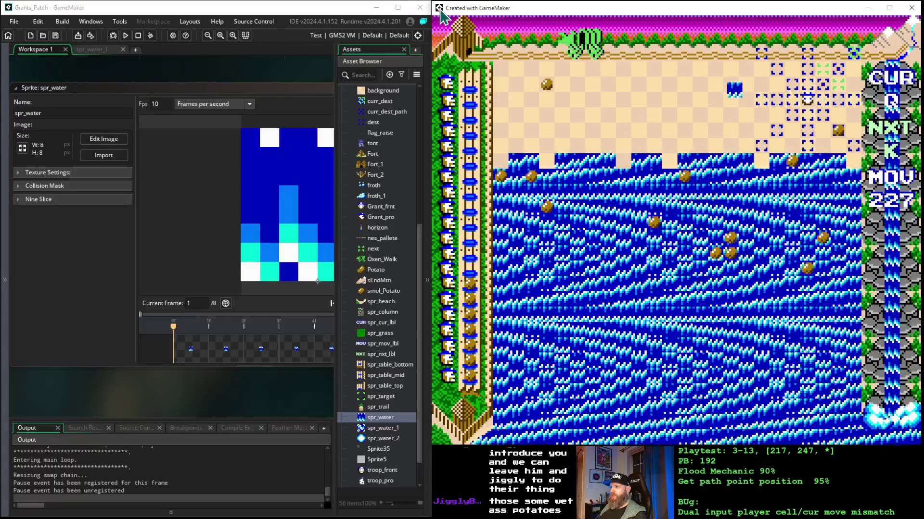
pyautogui.press('Right')
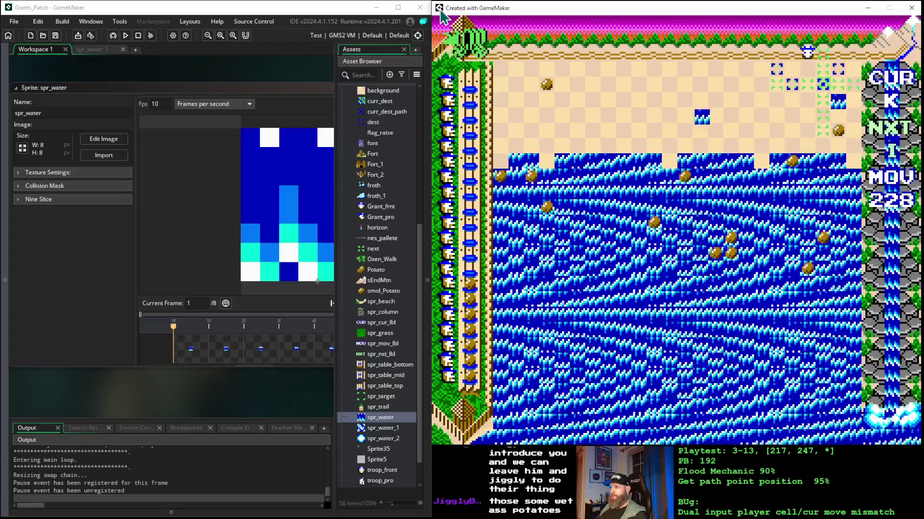
pyautogui.press('Up')
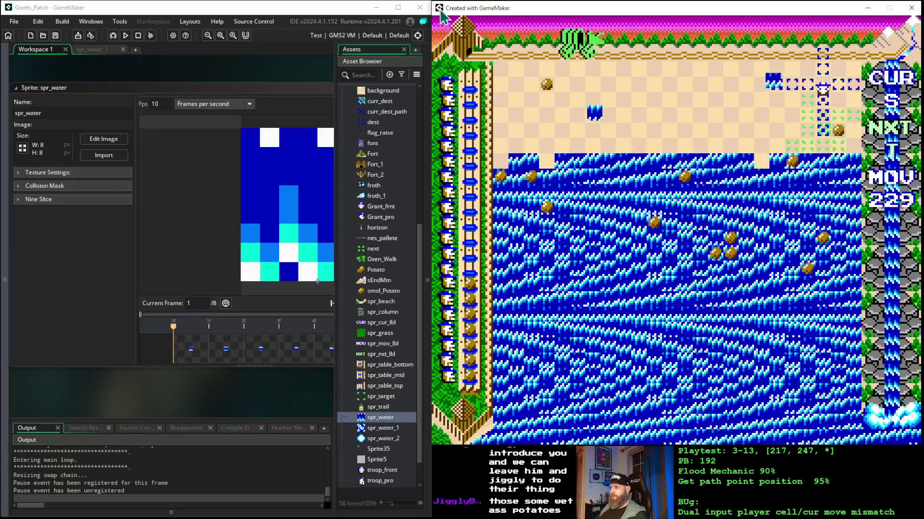
pyautogui.press('Down')
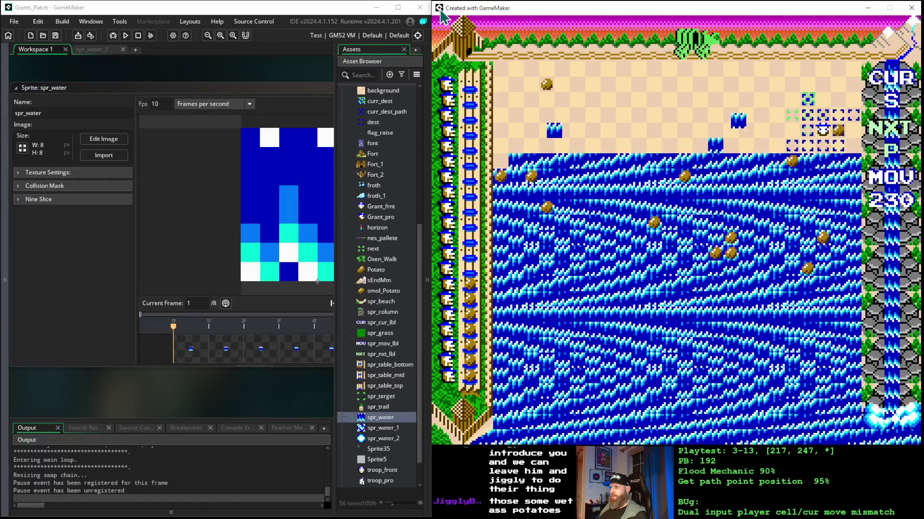
pyautogui.press('Left')
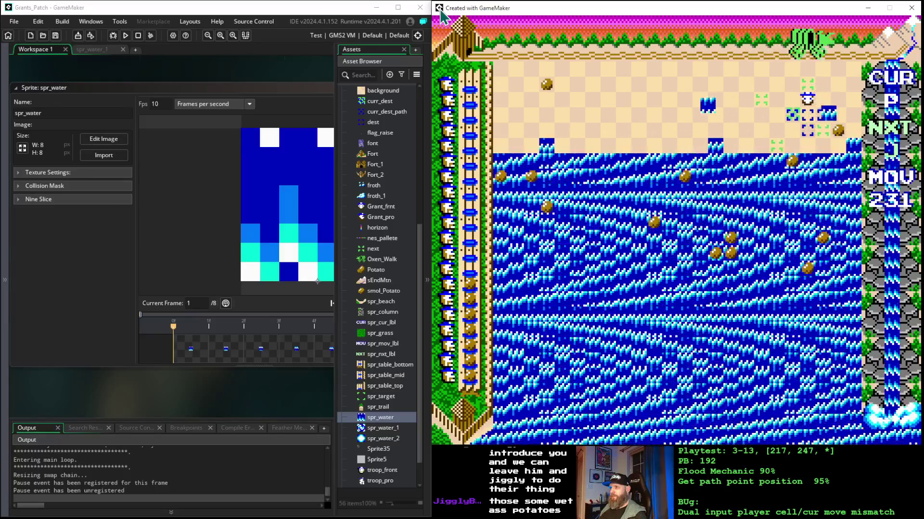
# Walk the player around the beach with the arrow keys until the counter reads 244.
pyautogui.press('Left')
pyautogui.press('Up')
pyautogui.press('Left')
pyautogui.press('Down')
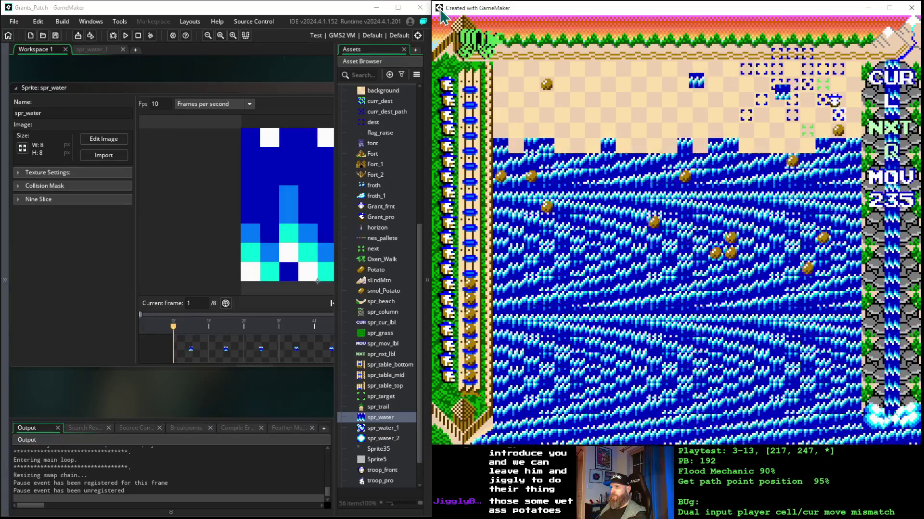
pyautogui.press('Down')
pyautogui.press('Down')
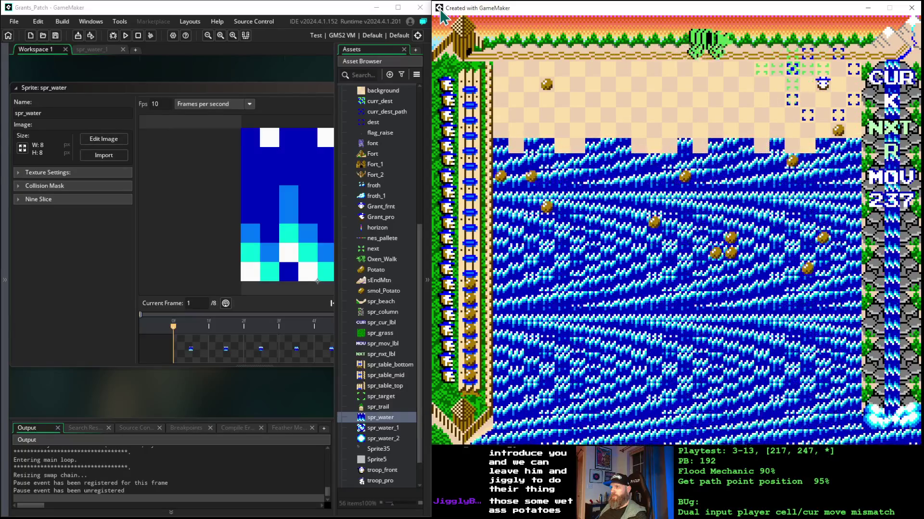
pyautogui.press('Left')
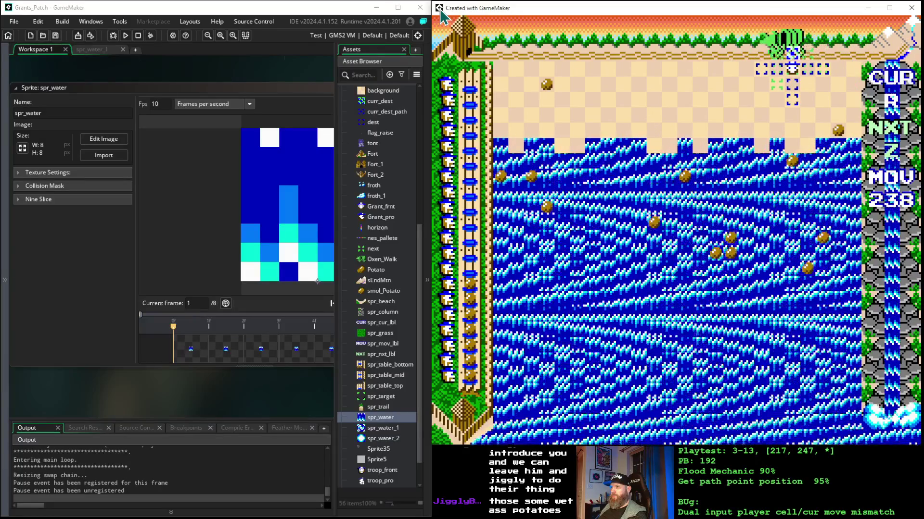
pyautogui.press('Right')
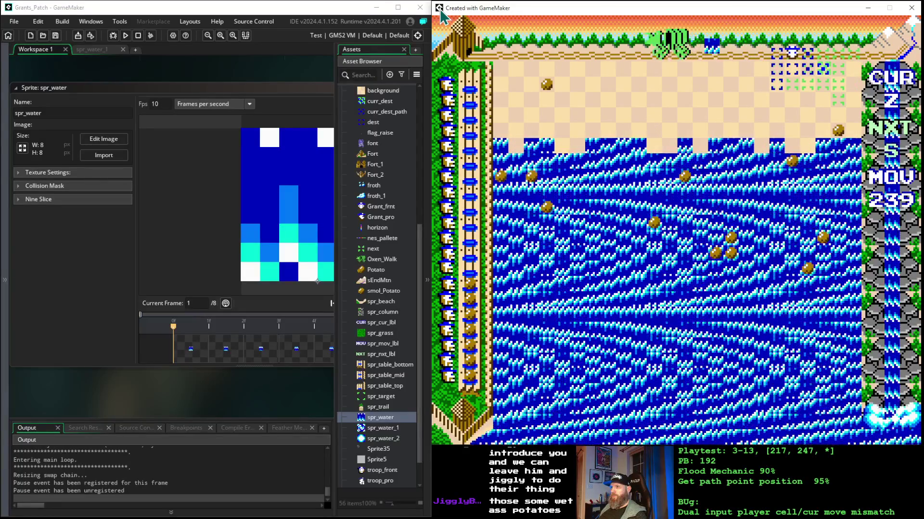
pyautogui.press('Left')
pyautogui.press('Left')
pyautogui.press('Down')
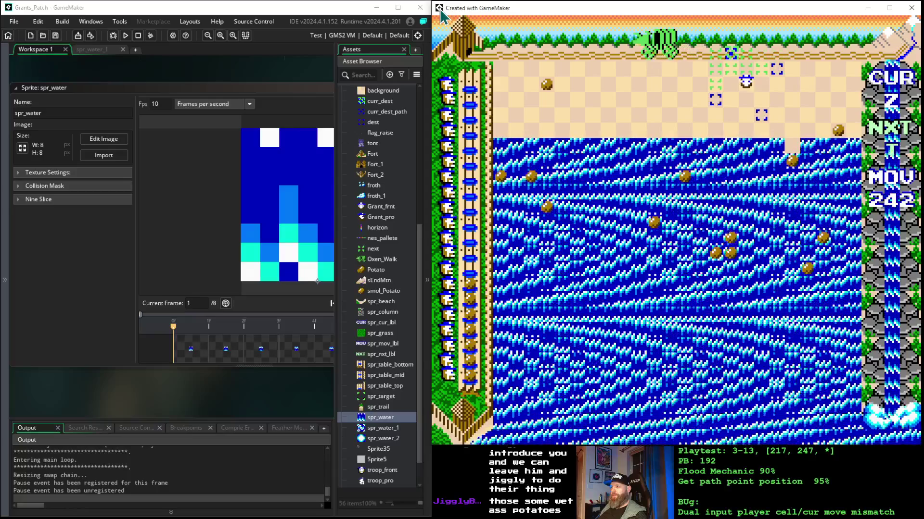
pyautogui.press('Up')
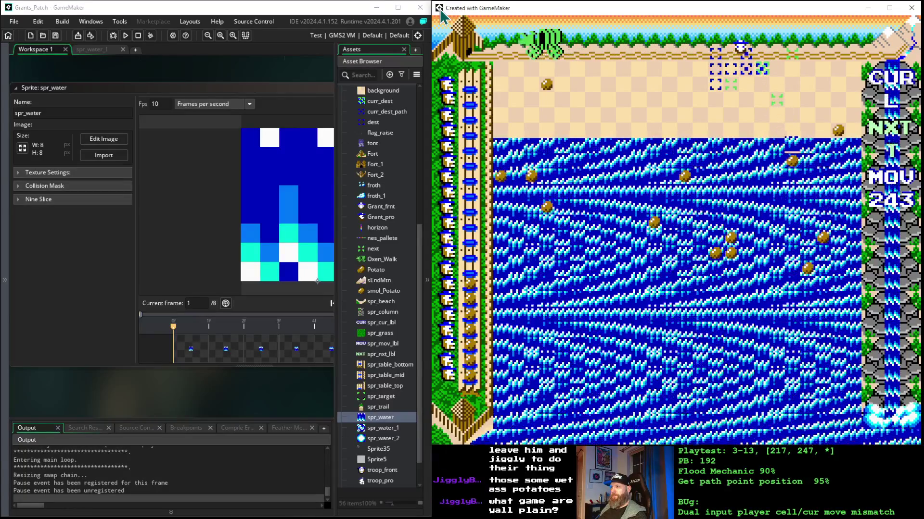
pyautogui.press('Right')
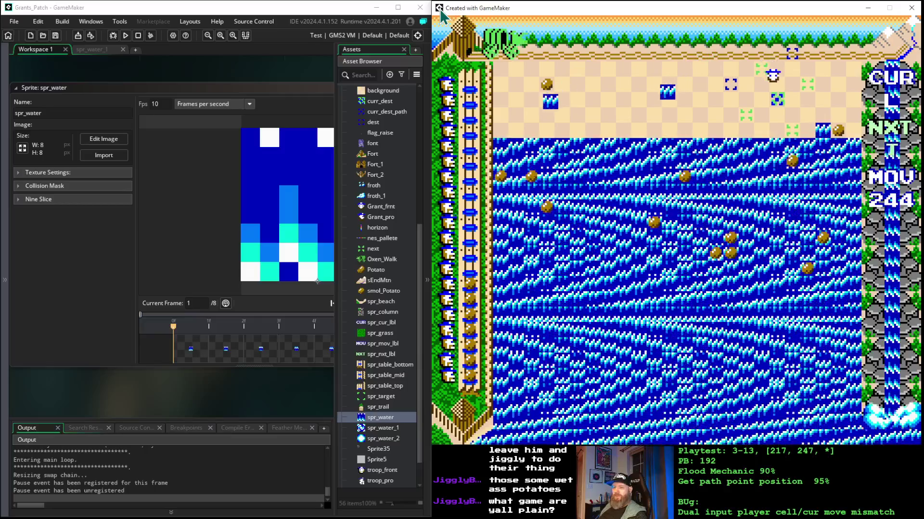
pyautogui.press('Down')
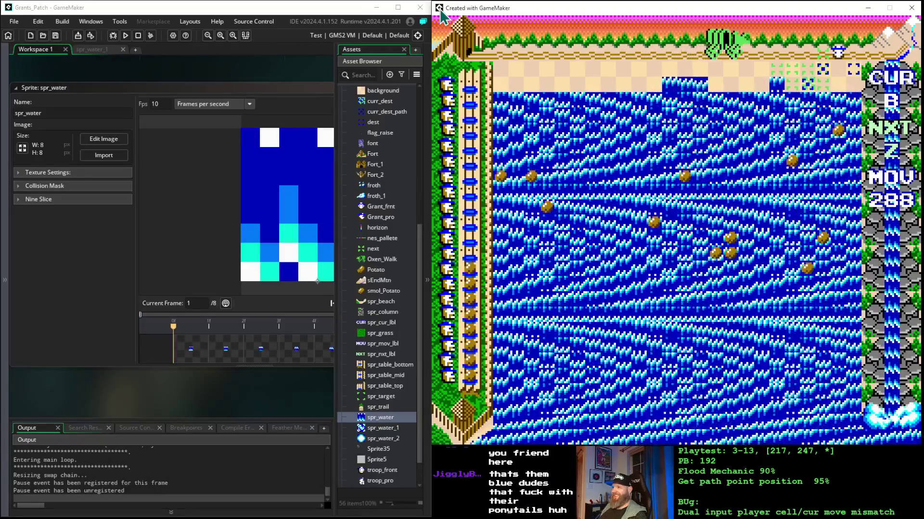
# Make eleven more moves, mostly left, reaching move 300 before a fresh run starts at 000.
pyautogui.press('Left')
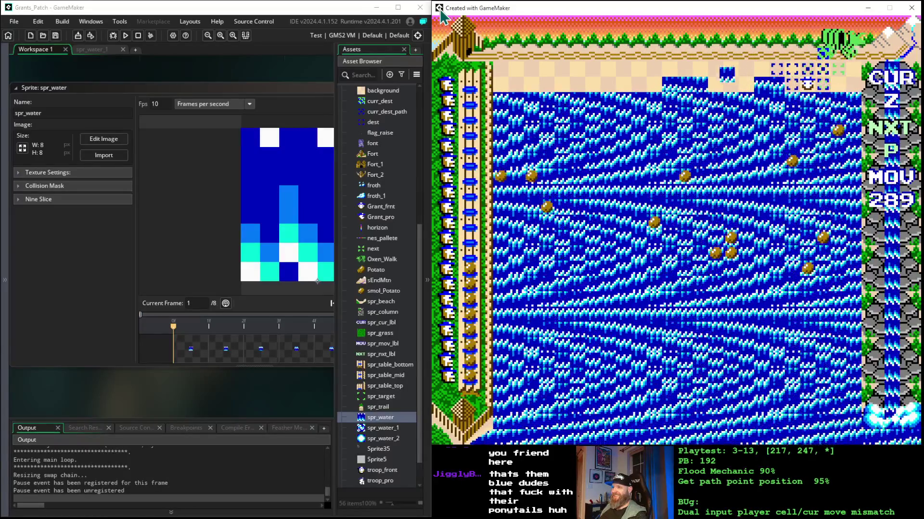
pyautogui.press('Left')
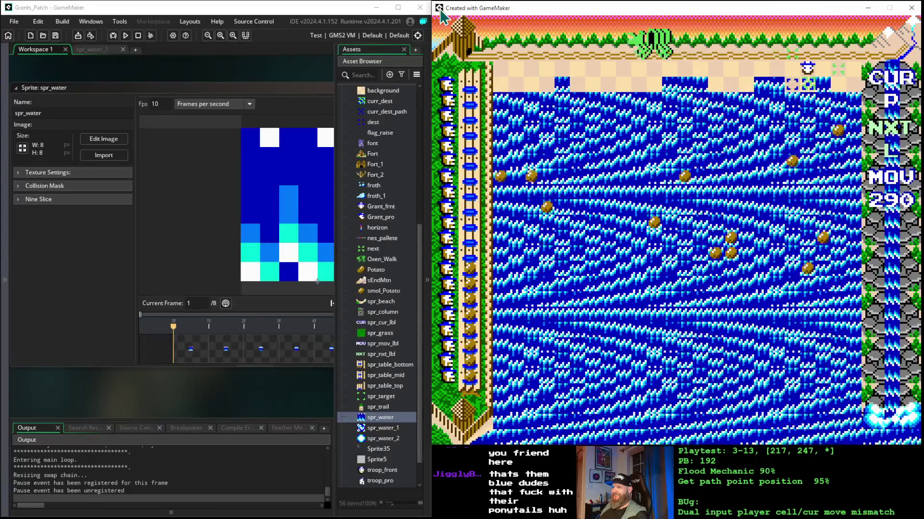
pyautogui.press('Left')
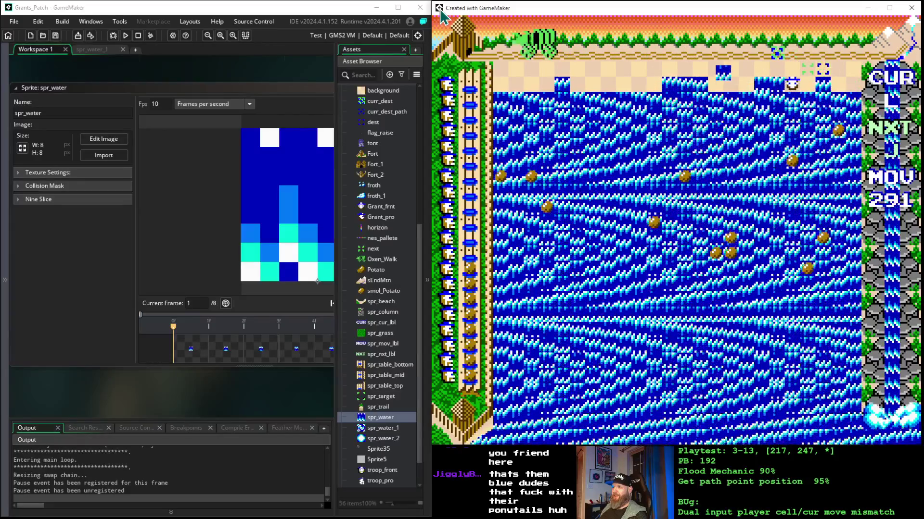
pyautogui.press('Left')
pyautogui.press('Left')
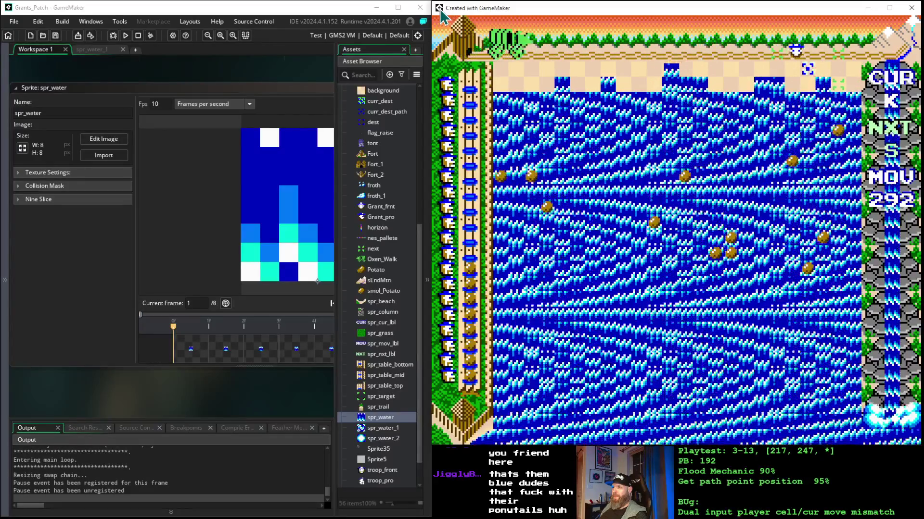
pyautogui.press('Right')
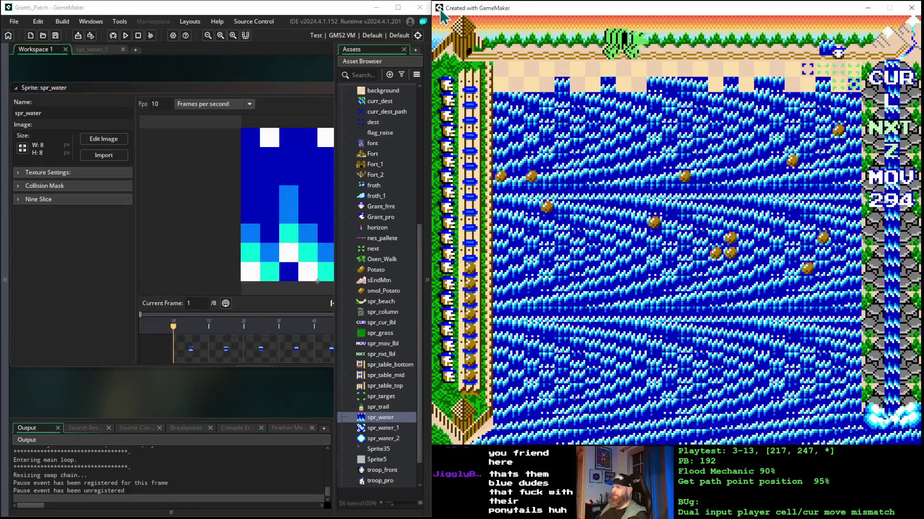
pyautogui.press('Left')
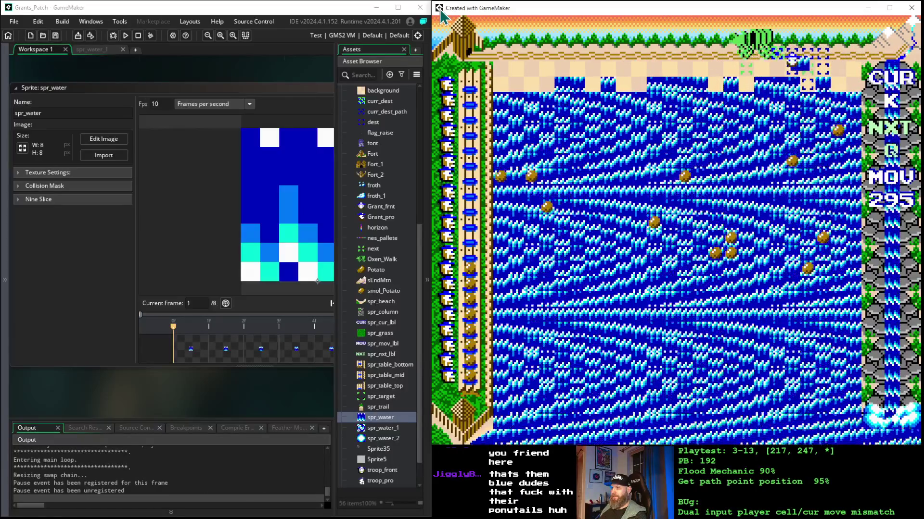
pyautogui.press('Left')
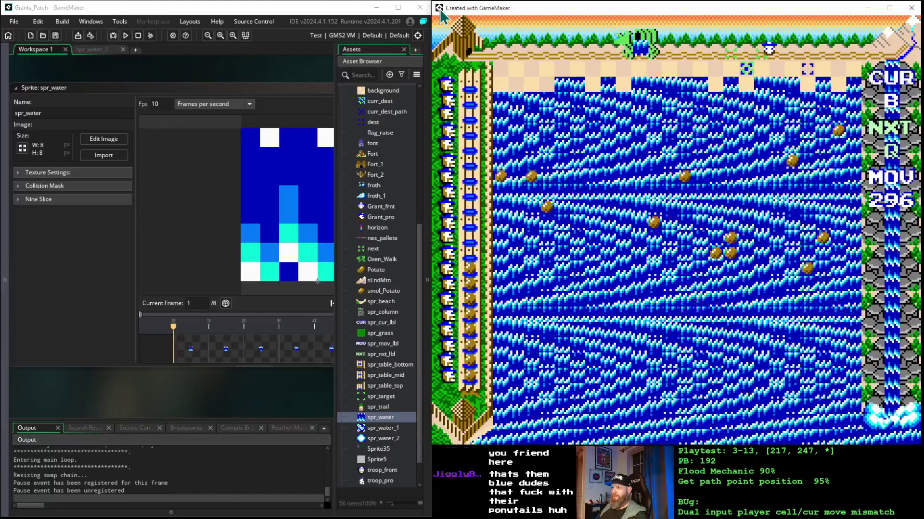
pyautogui.press('Left')
pyautogui.press('Left')
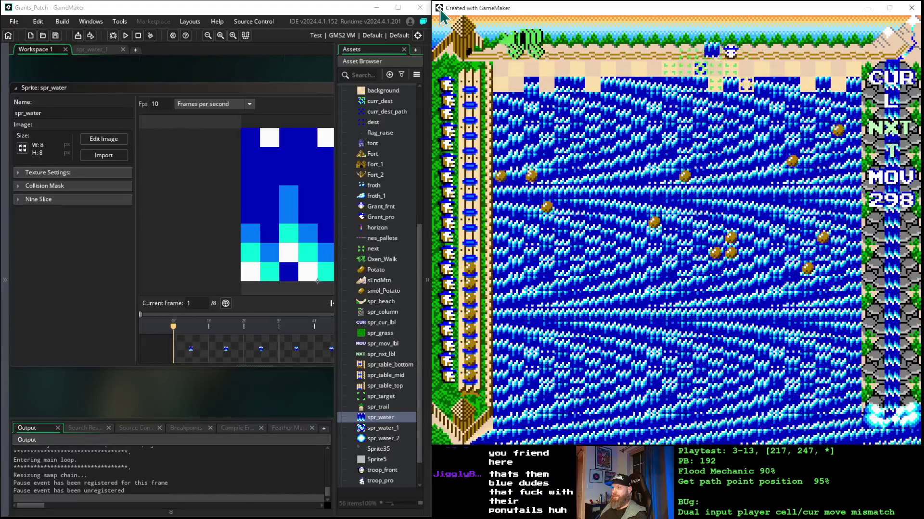
pyautogui.press('Left')
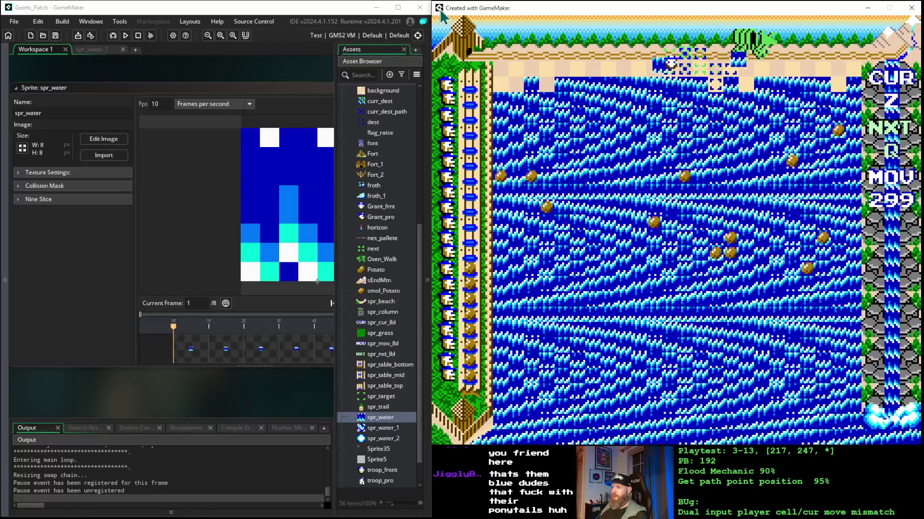
pyautogui.press('Left')
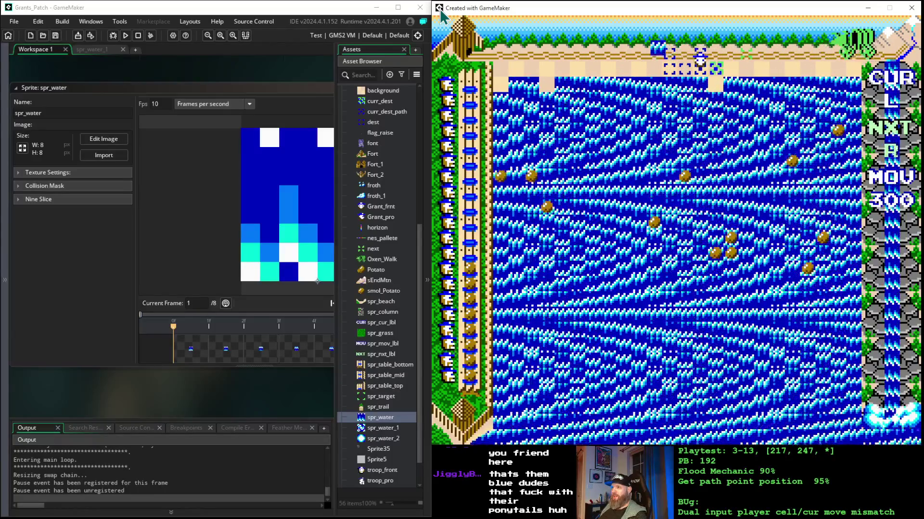
pyautogui.press('Right')
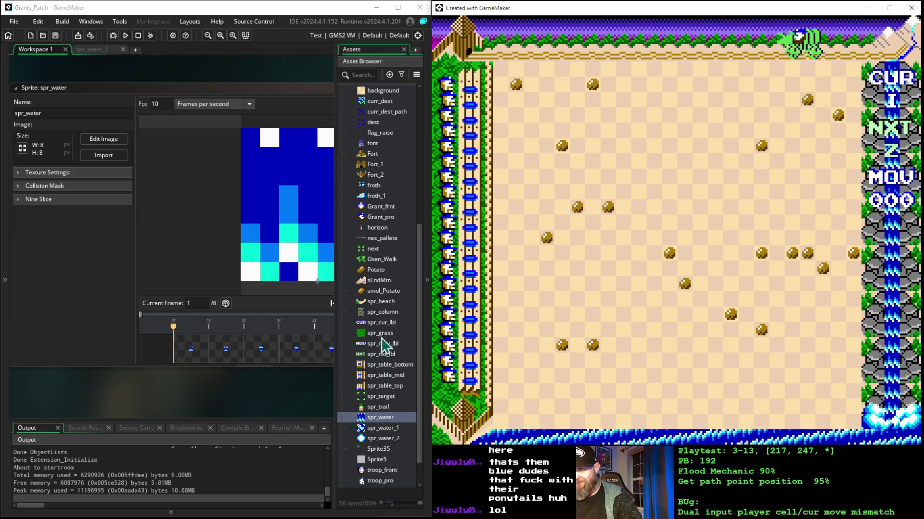
# Collapse the Sprites folder in the Asset Browser and open the eval_flood script.
pyautogui.scroll(5, 383, 342)
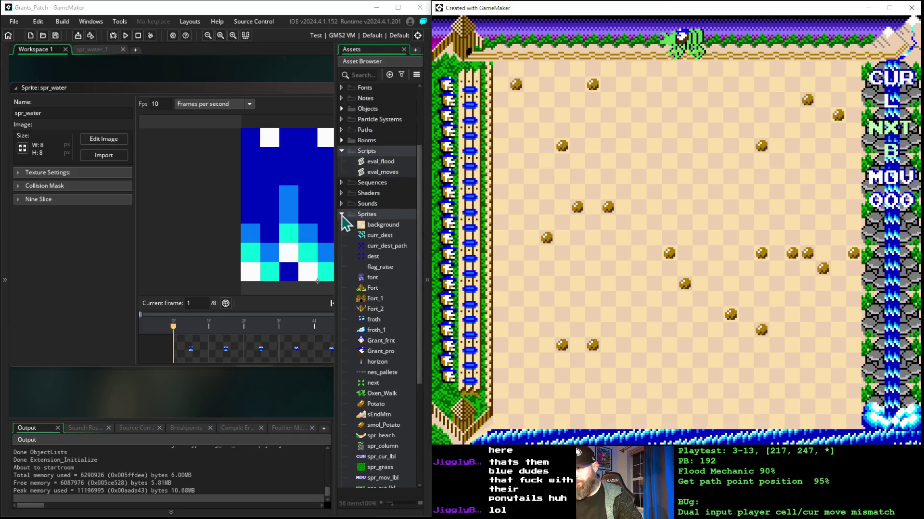
pyautogui.click(342, 214)
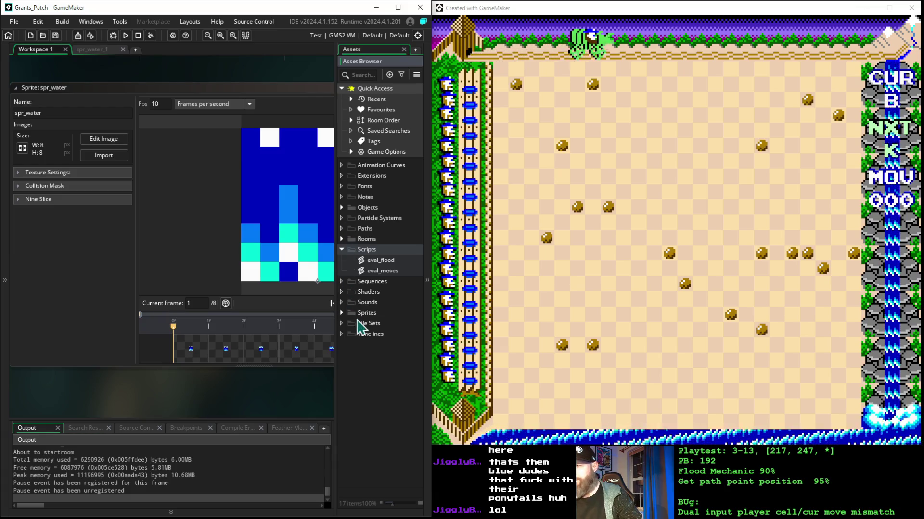
pyautogui.doubleClick(371, 262)
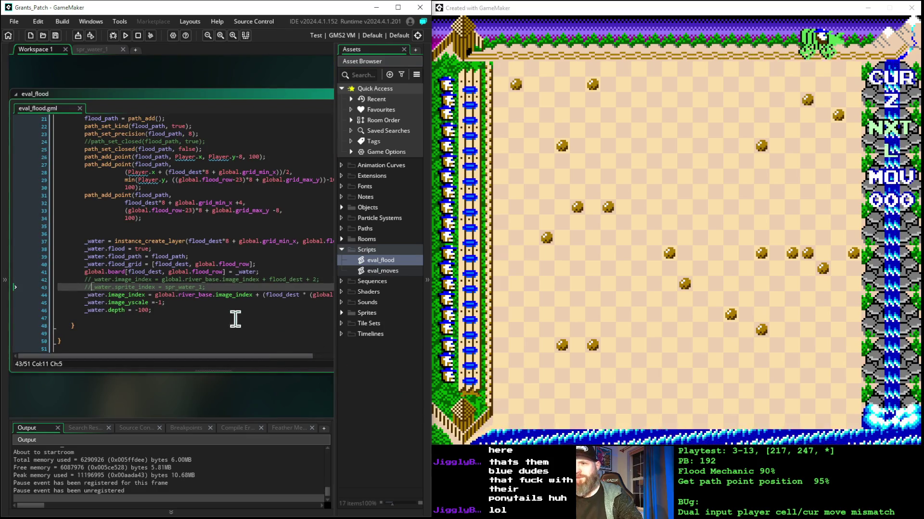
# Delete the -1 after global.flood_row in the water image_index line.
pyautogui.click(216, 321)
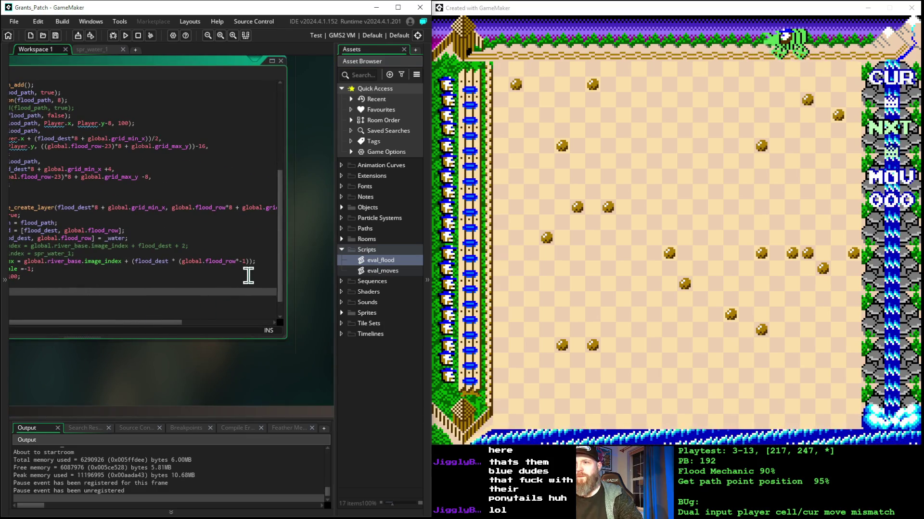
pyautogui.click(244, 261)
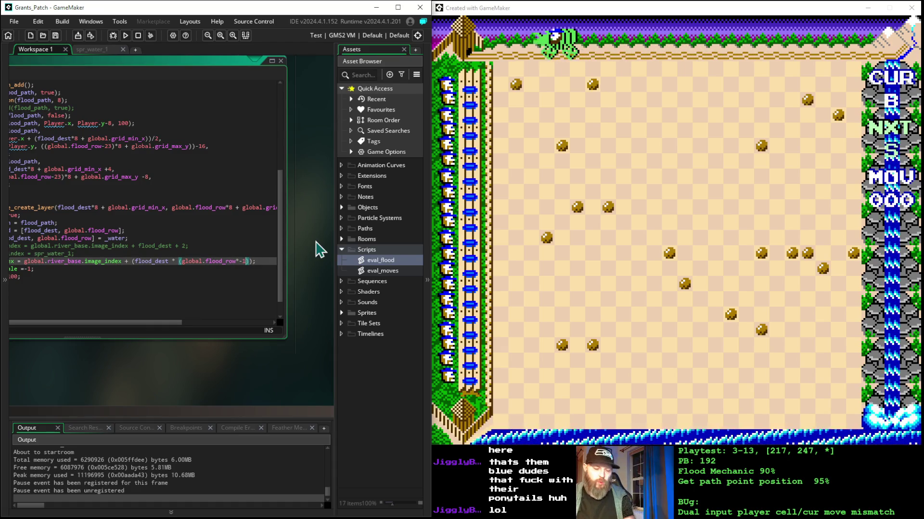
pyautogui.hotkey('shift', 'Left')
pyautogui.hotkey('shift', 'Left')
pyautogui.hotkey('shift', 'Left')
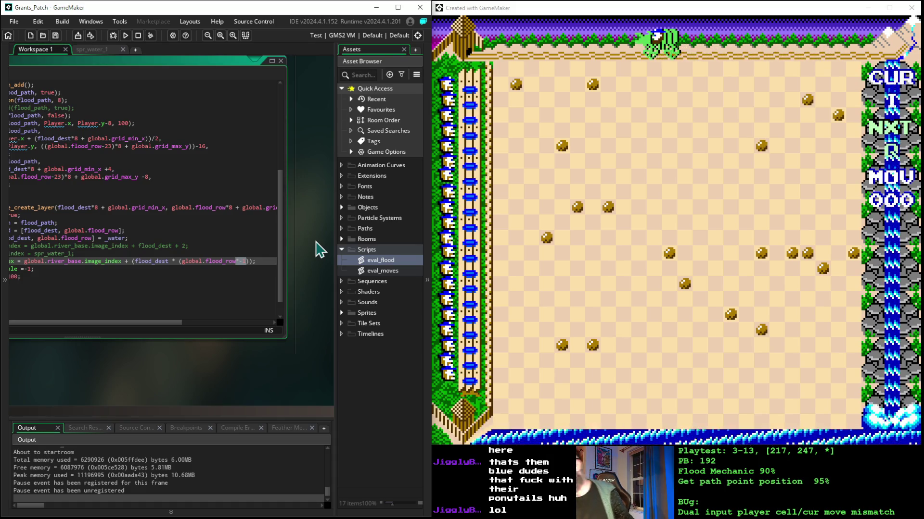
pyautogui.press('BackSpace')
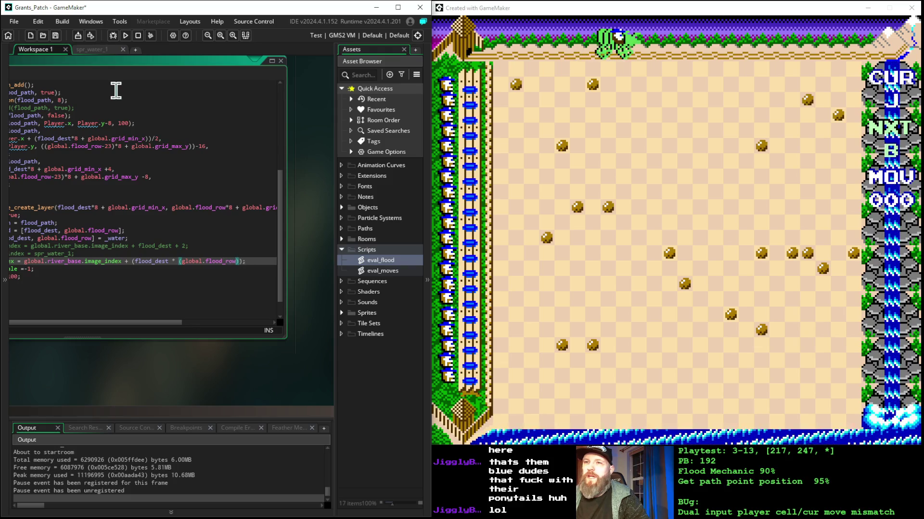
# Rebuild and run the game with the edited eval_flood script, then make the first move.
pyautogui.click(125, 35)
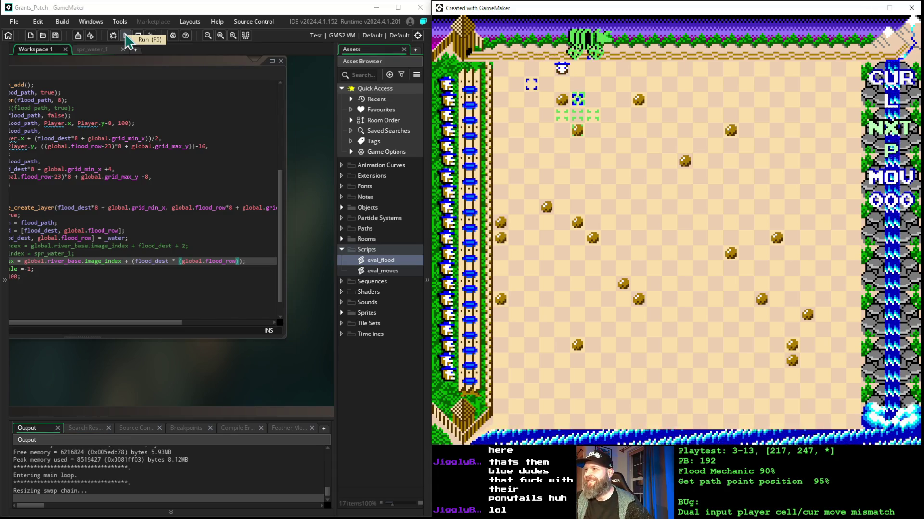
pyautogui.press('space')
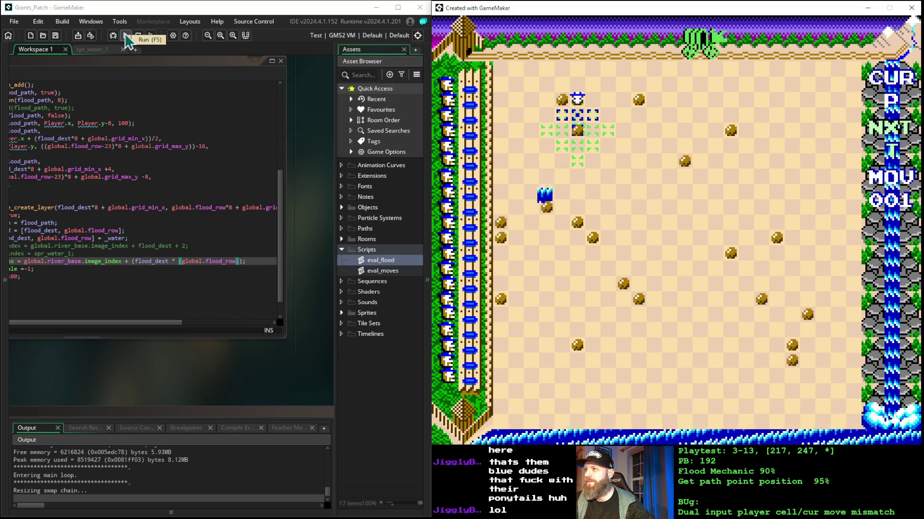
# Place nine pieces in a row to watch the flood pattern spread.
pyautogui.press('space')
pyautogui.press('space')
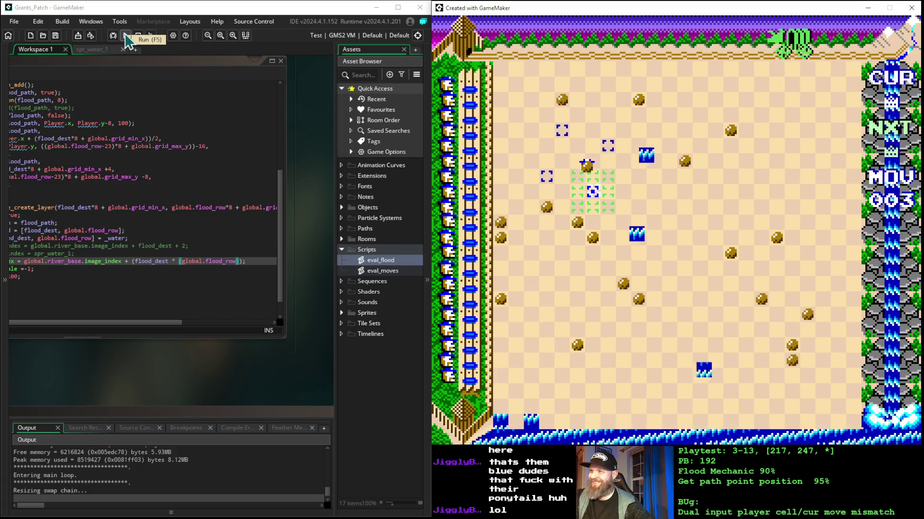
pyautogui.press('space')
pyautogui.press('space')
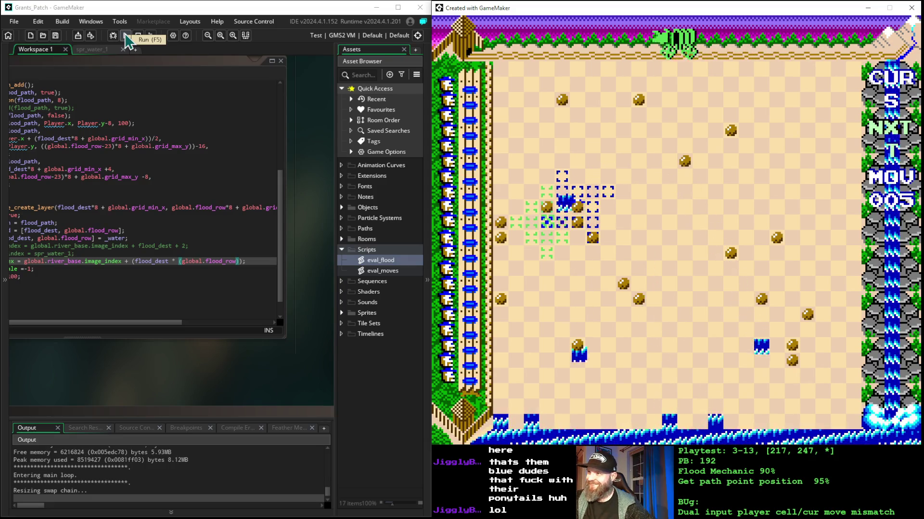
pyautogui.press('space')
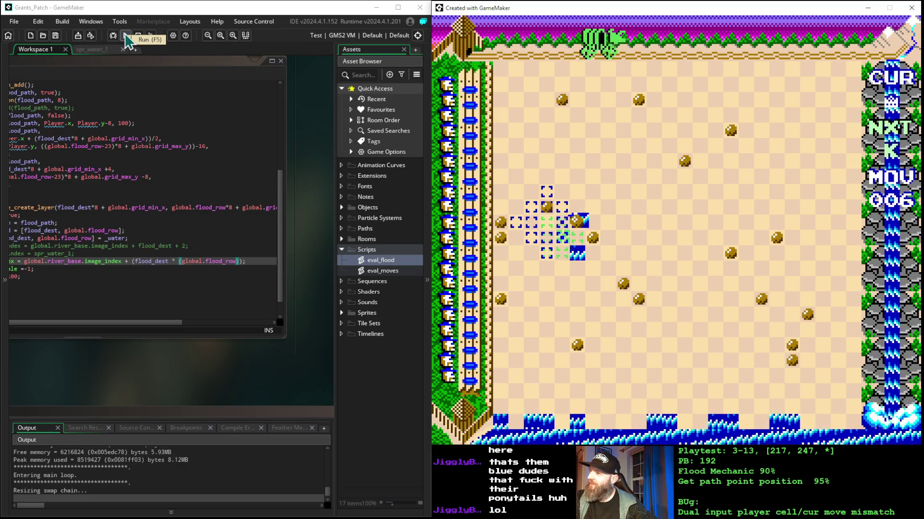
pyautogui.press('space')
pyautogui.press('space')
pyautogui.press('space')
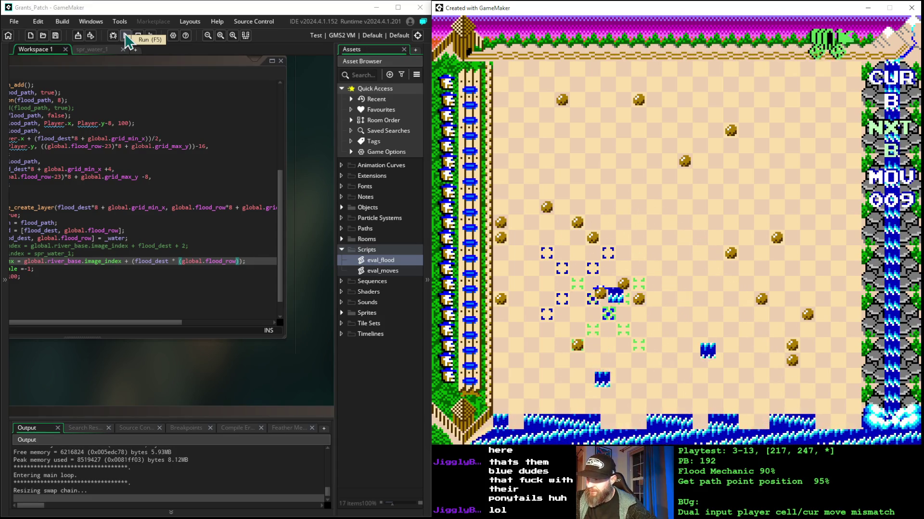
pyautogui.press('space')
pyautogui.press('space')
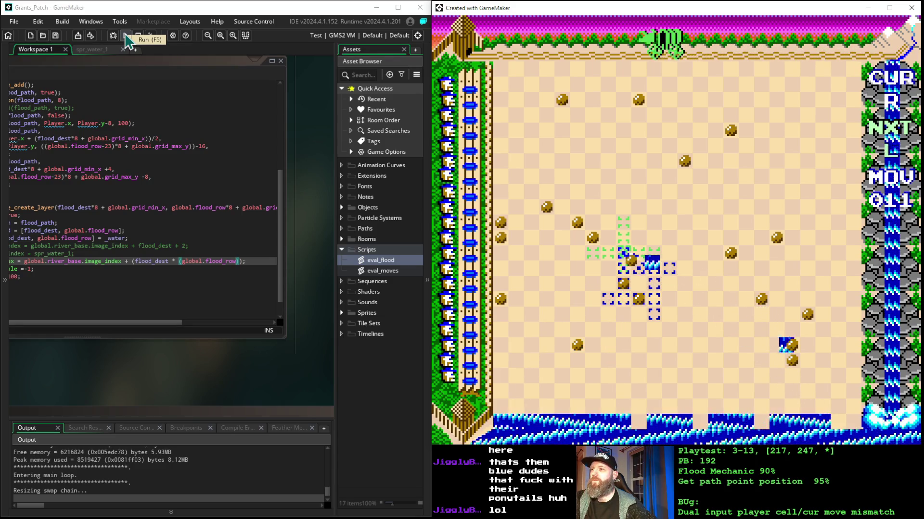
pyautogui.press('space')
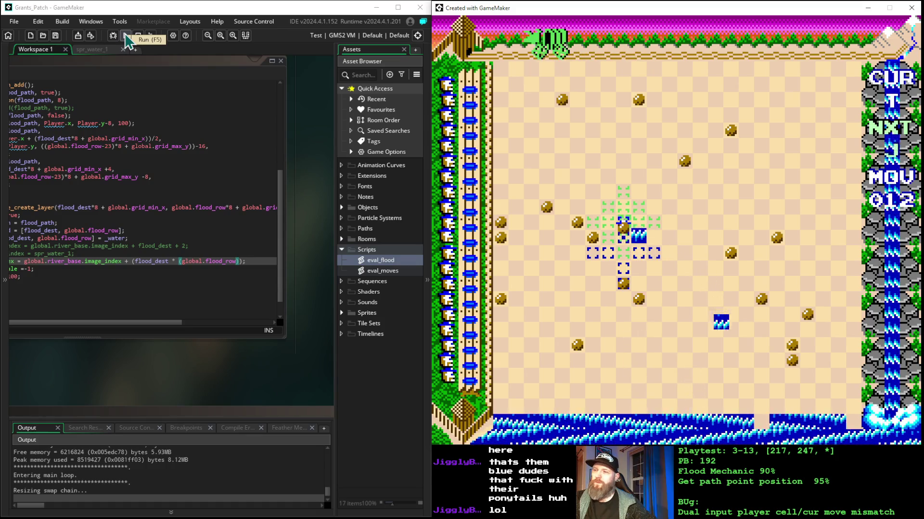
pyautogui.press('space')
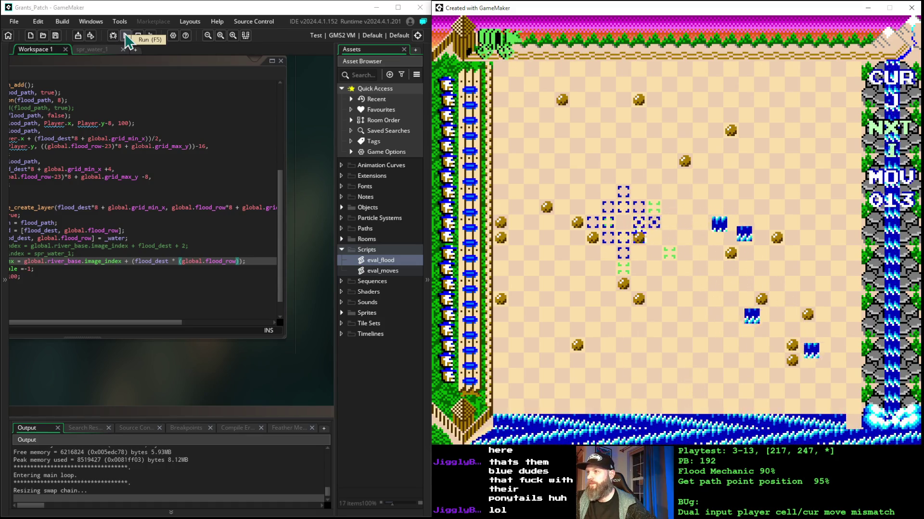
pyautogui.press('space')
pyautogui.press('space')
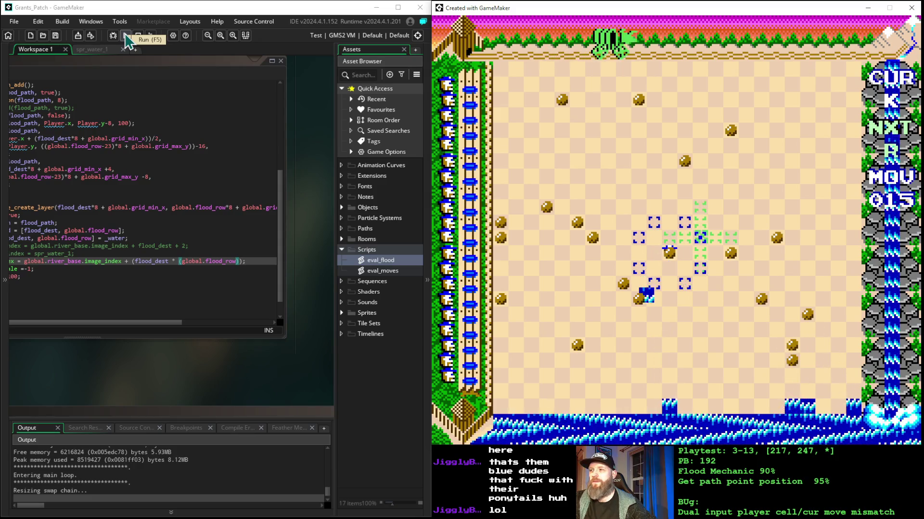
pyautogui.press('space')
pyautogui.press('space')
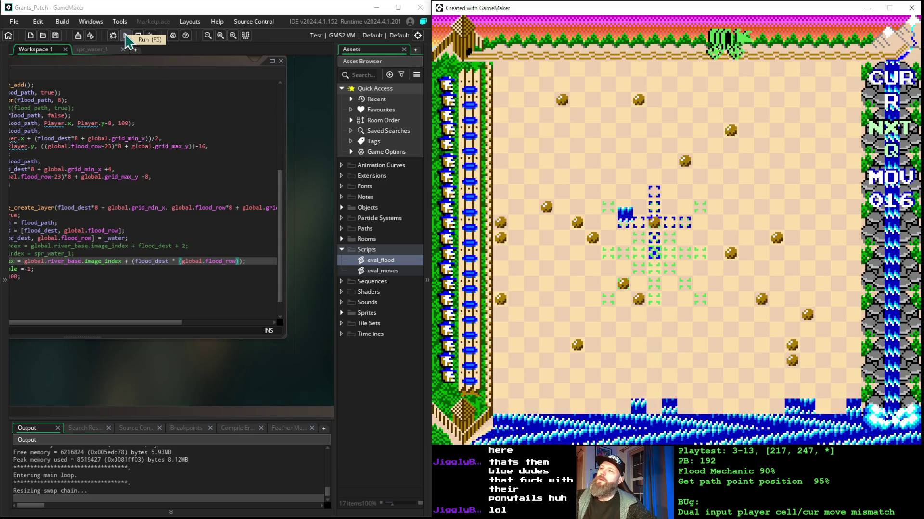
# Shift the piece cursor up and left, then keep placing pieces until move 022.
pyautogui.press('Up')
pyautogui.press('Up')
pyautogui.press('Left')
pyautogui.press('Left')
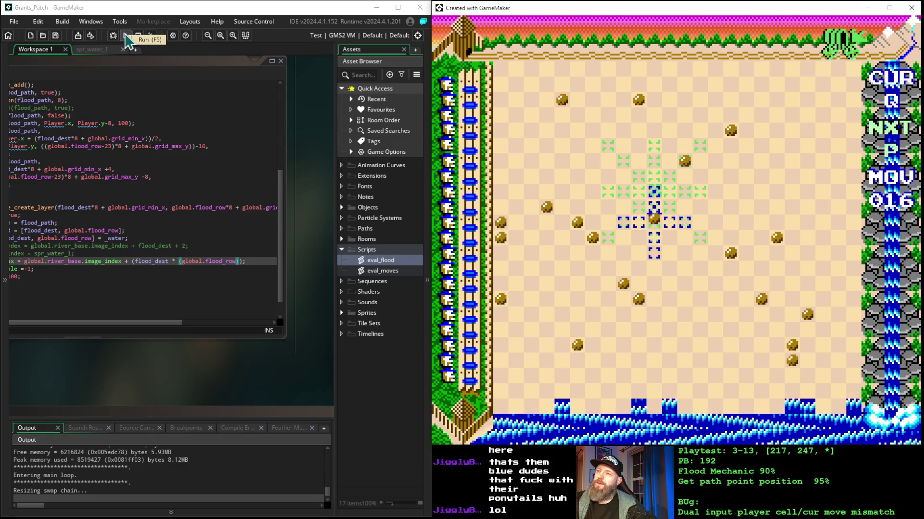
pyautogui.press('space')
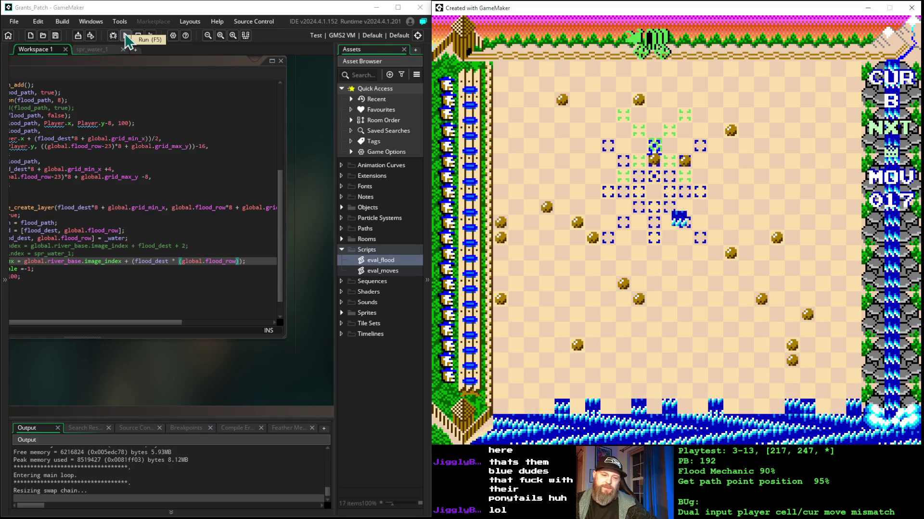
pyautogui.press('space')
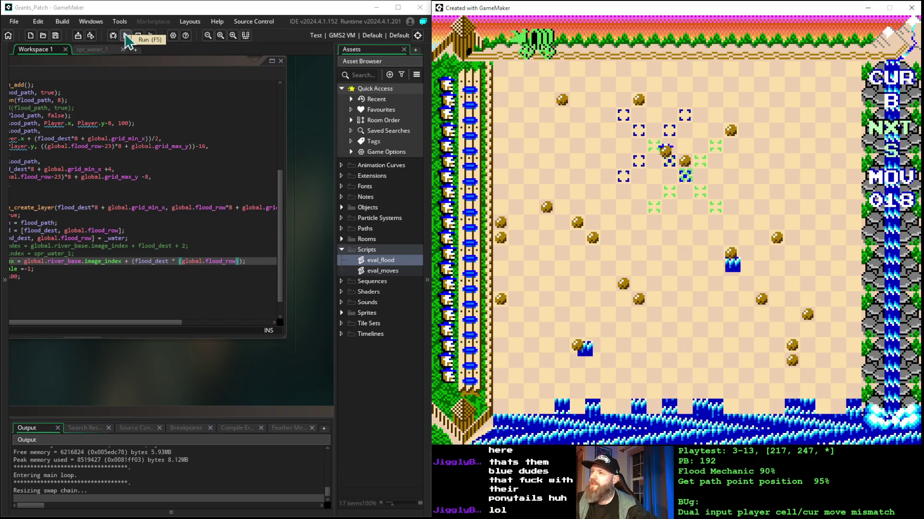
pyautogui.press('space')
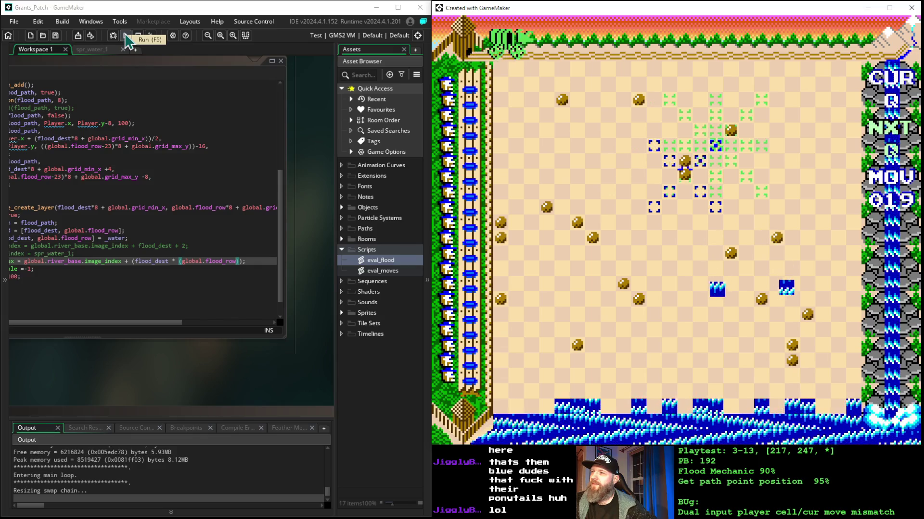
pyautogui.press('space')
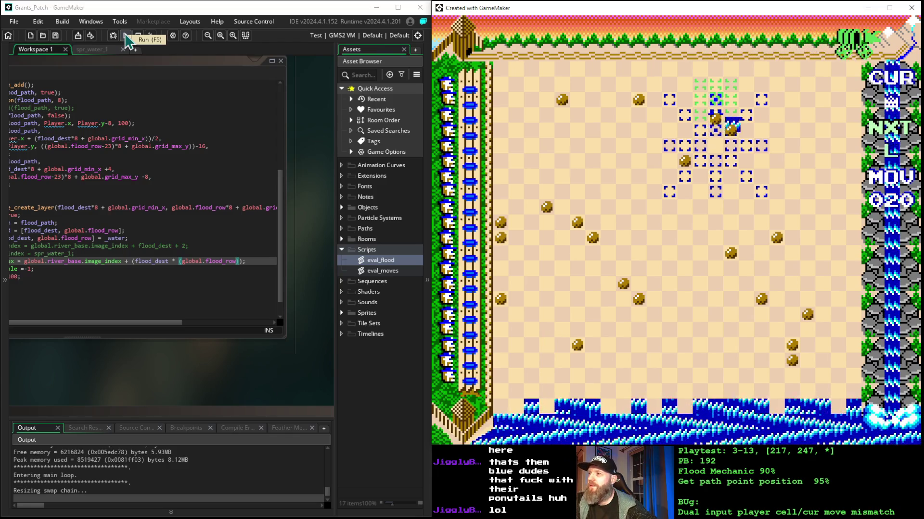
pyautogui.press('space')
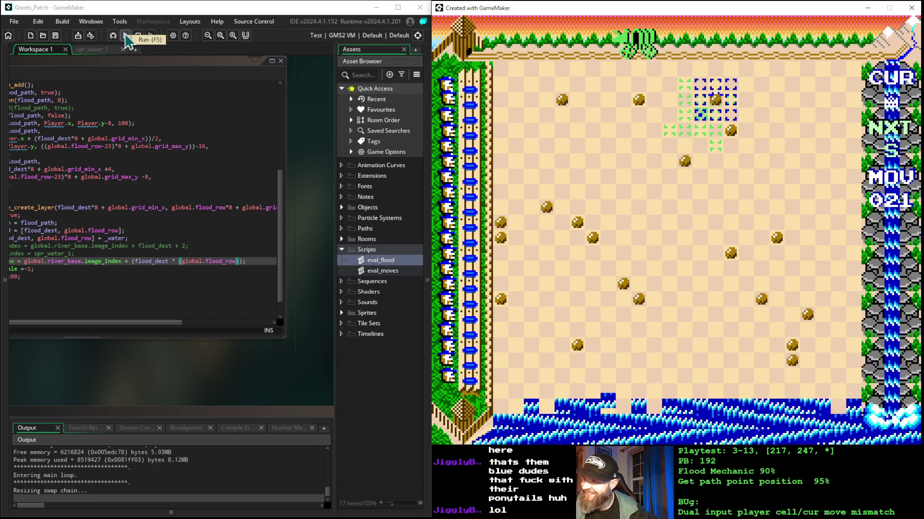
pyautogui.press('space')
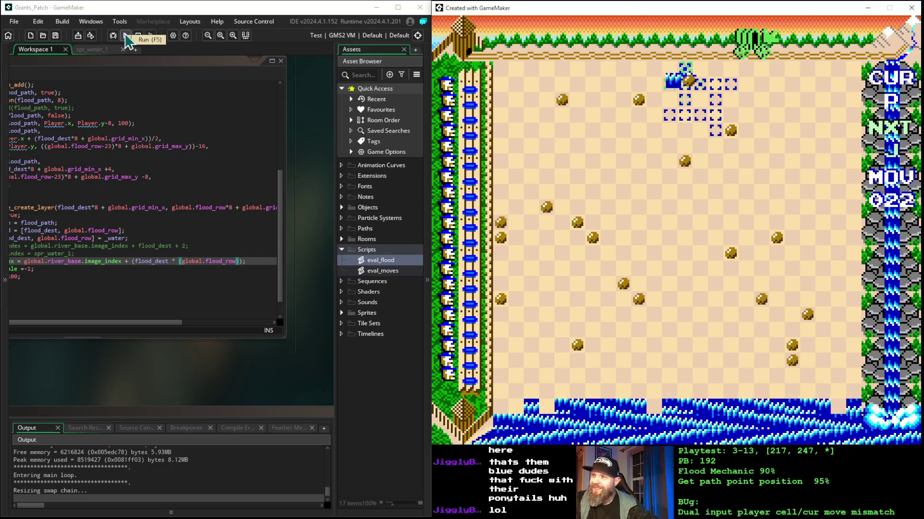
# Place a piece and move the cursor down four rows.
pyautogui.press('space')
pyautogui.press('Down')
pyautogui.press('Down')
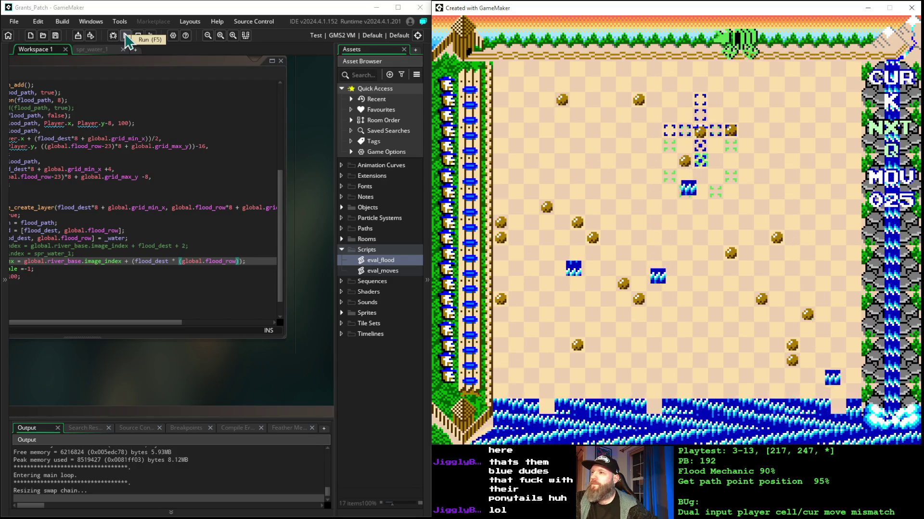
pyautogui.press('Down')
pyautogui.press('Down')
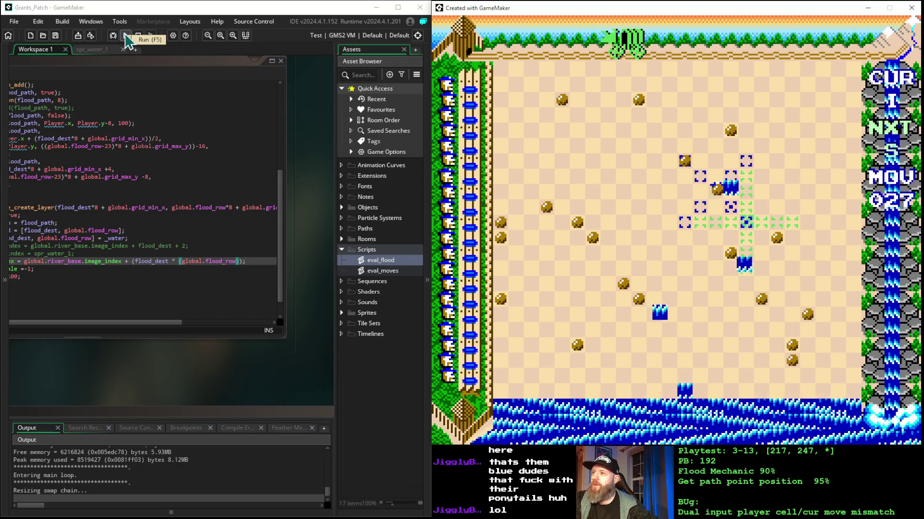
pyautogui.press('Down')
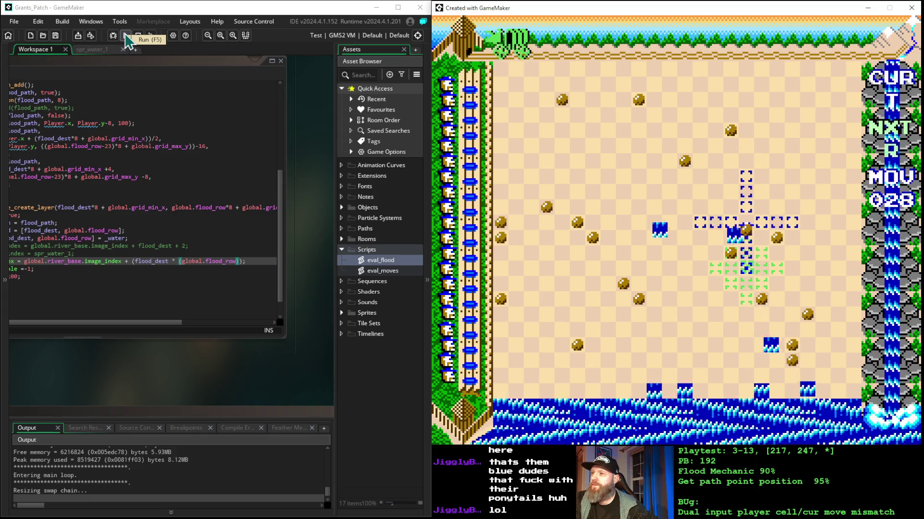
pyautogui.press('Down')
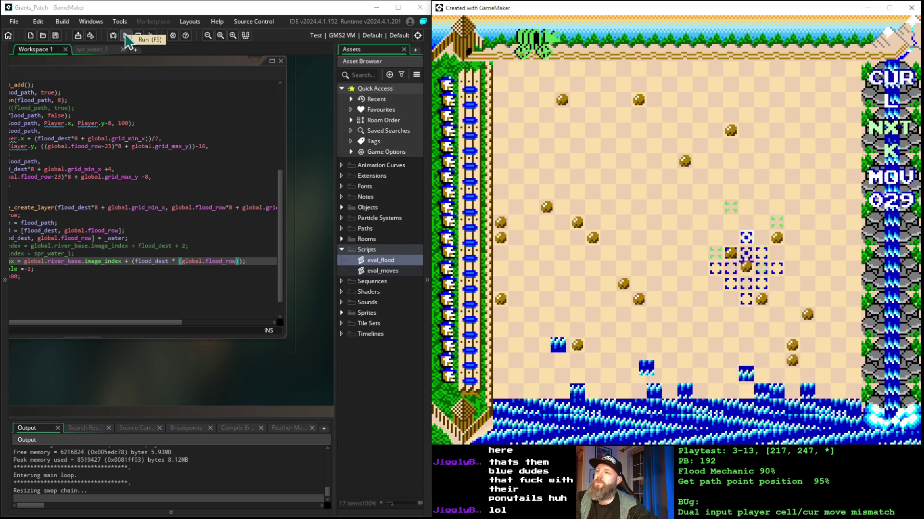
# Move the cursor up five rows and back down three, reaching move 036.
pyautogui.press('Up')
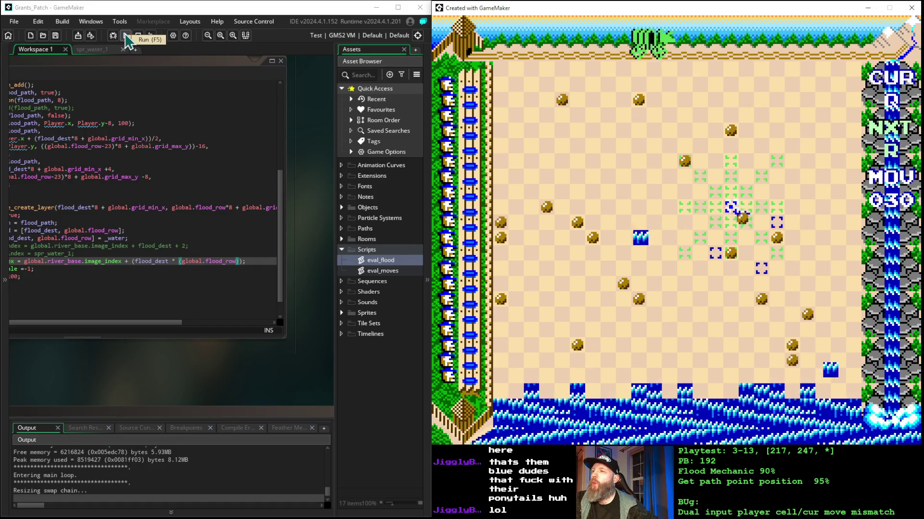
pyautogui.press('Up')
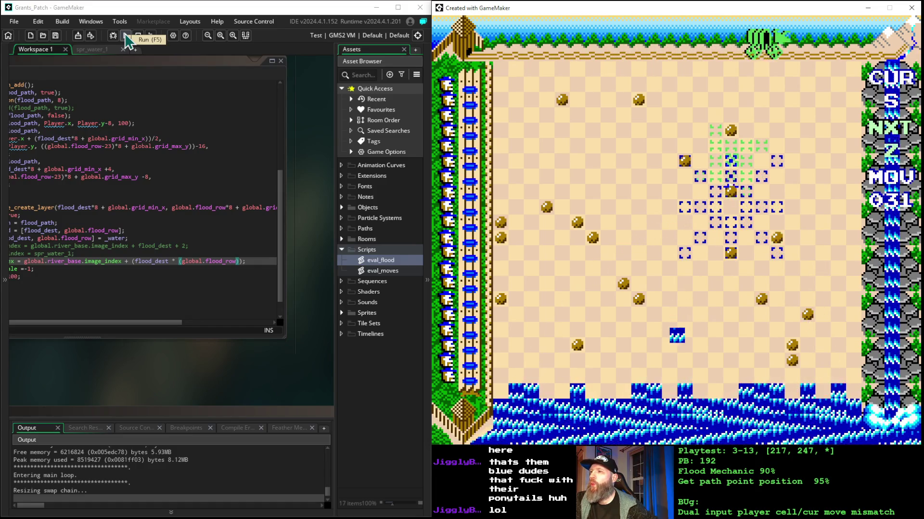
pyautogui.press('Up')
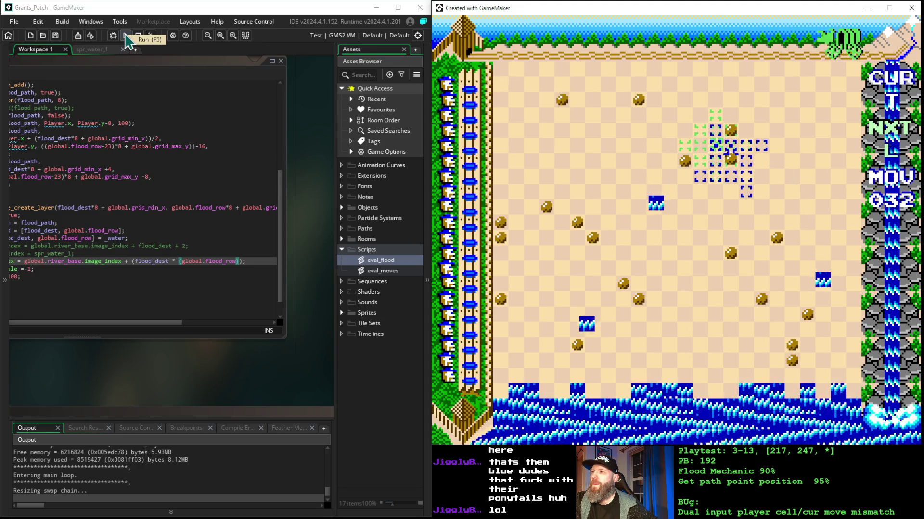
pyautogui.press('Up')
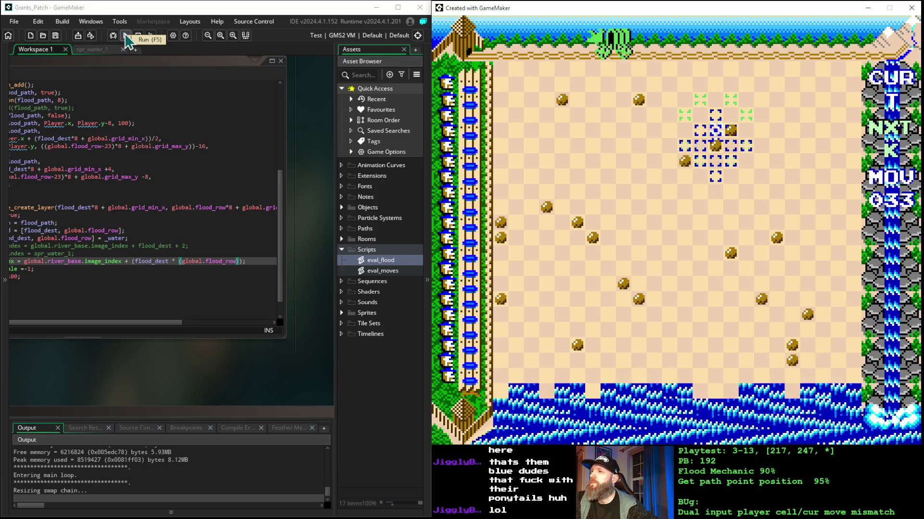
pyautogui.press('Up')
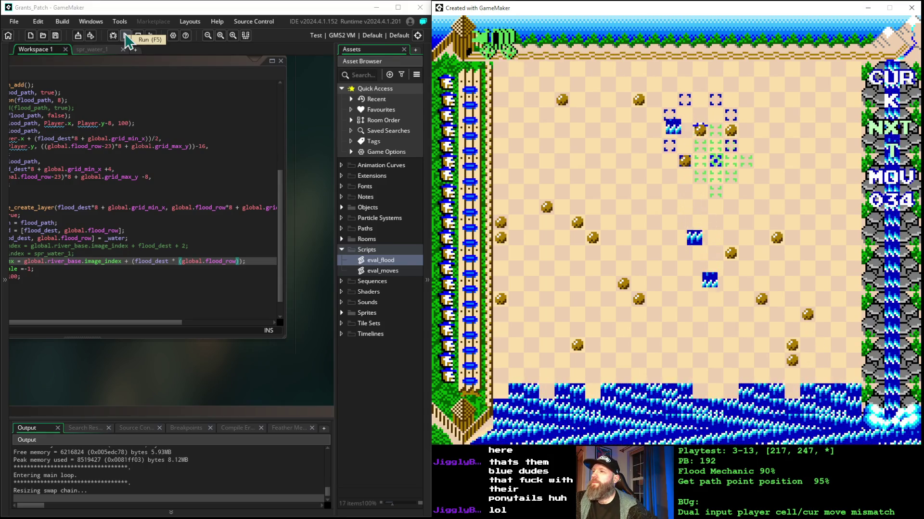
pyautogui.press('Down')
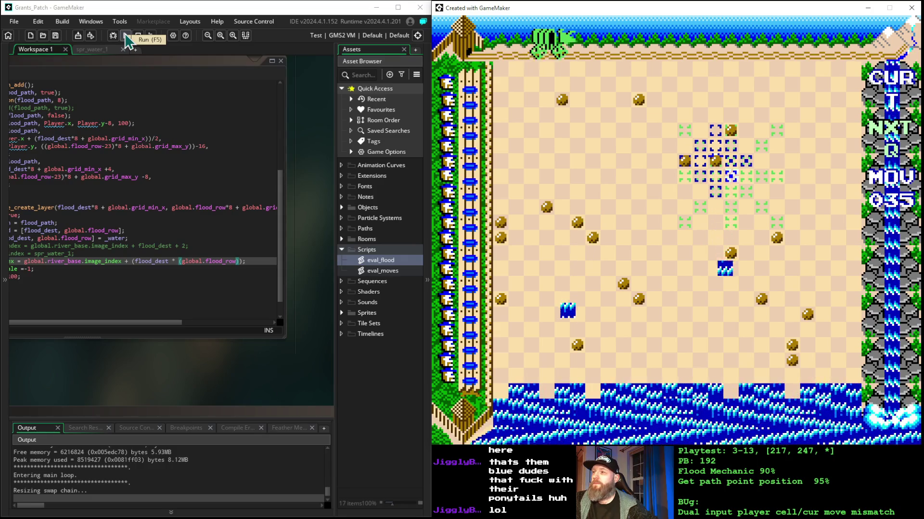
pyautogui.press('Down')
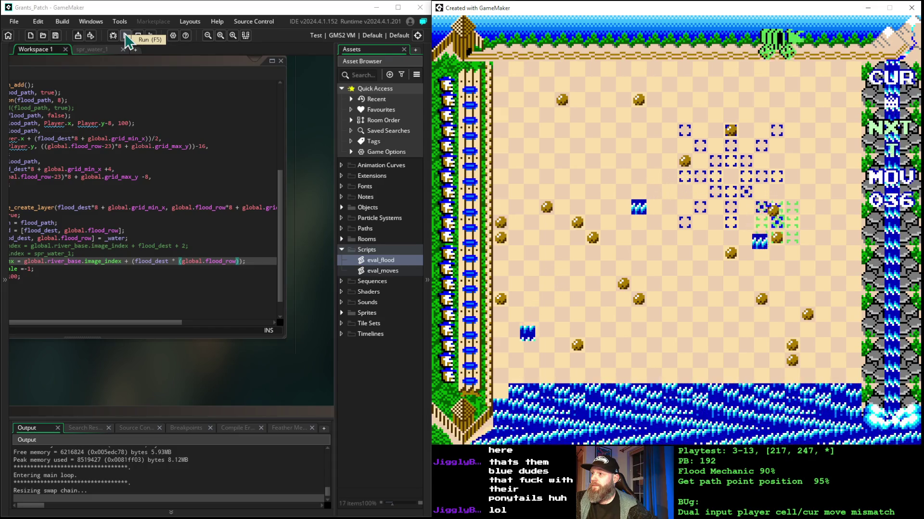
pyautogui.press('Down')
pyautogui.press('Down')
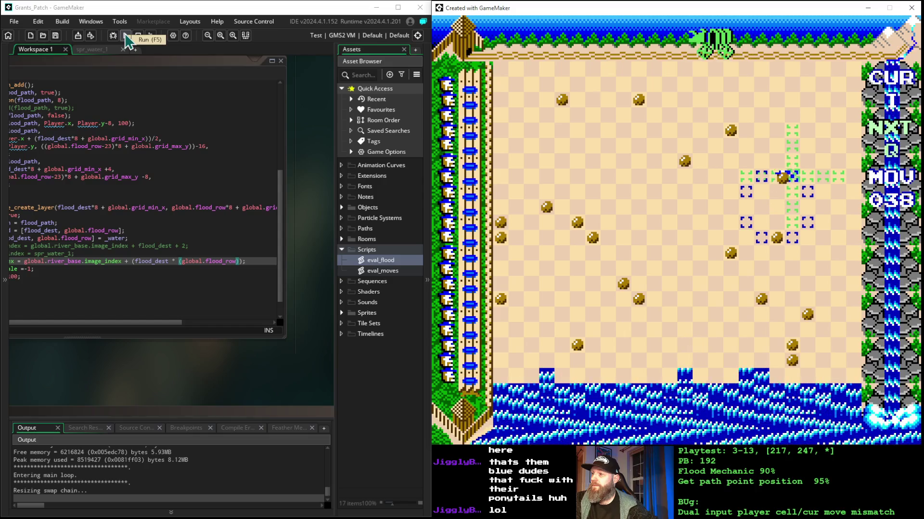
# Move the cursor down three rows, then shift it up and right while placing pieces.
pyautogui.press('Down')
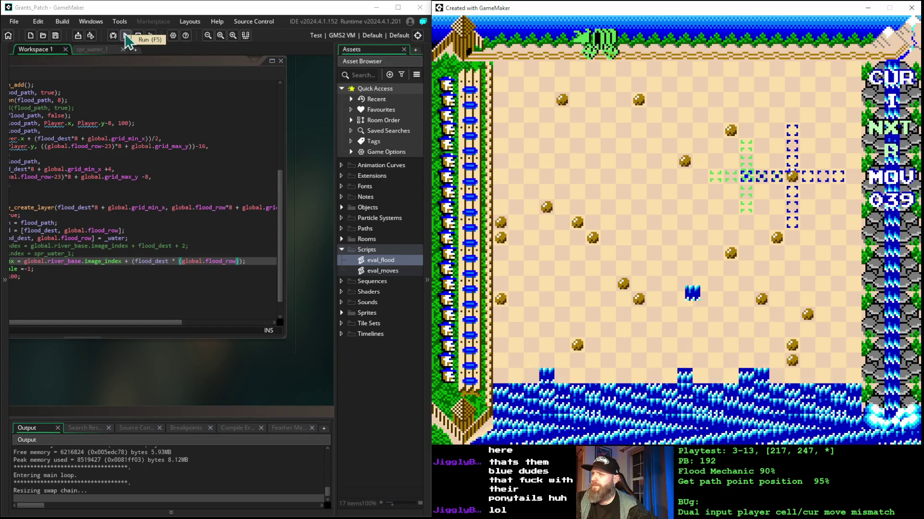
pyautogui.press('Down')
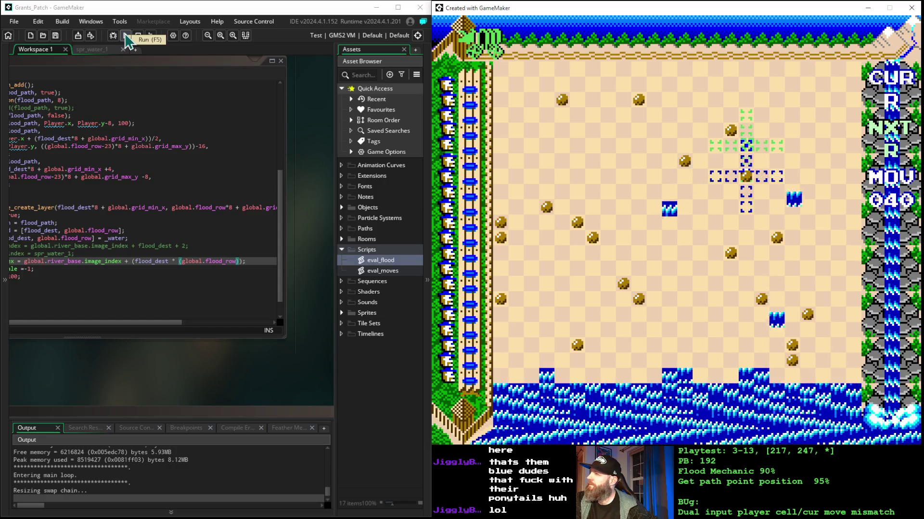
pyautogui.press('Down')
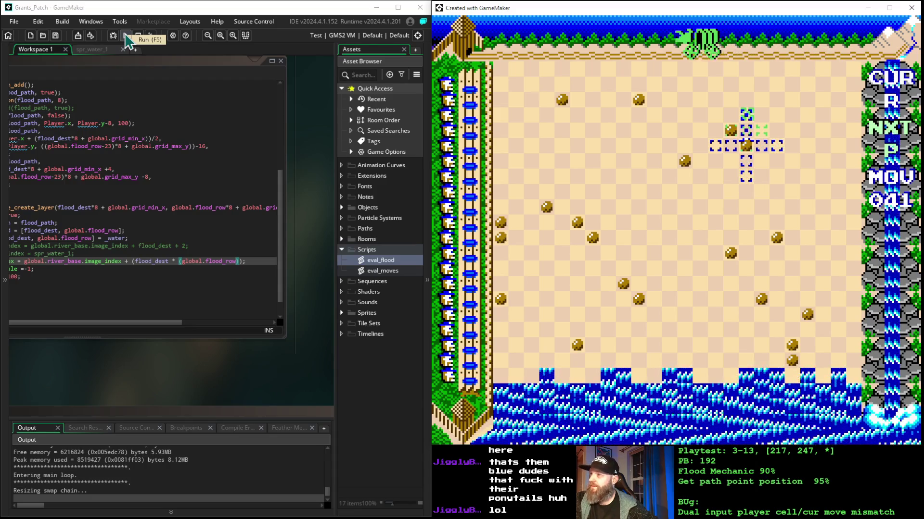
pyautogui.press('space')
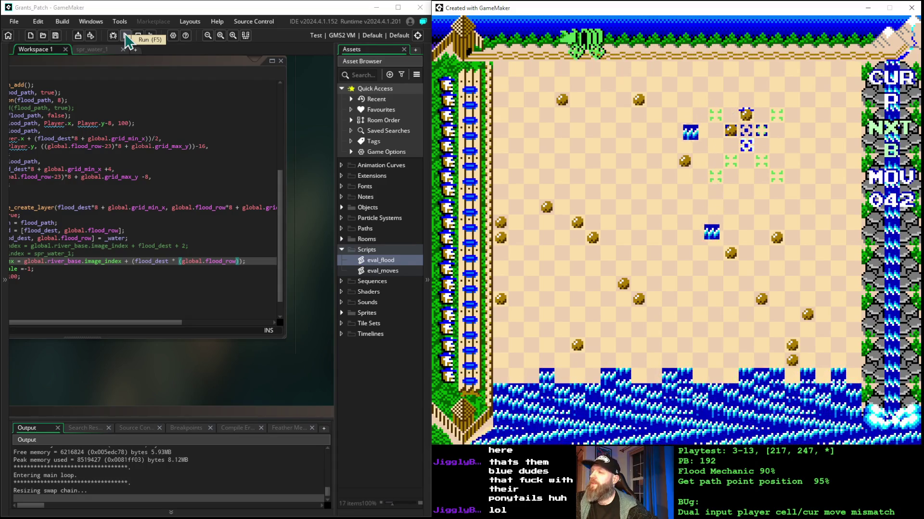
pyautogui.press('space')
pyautogui.press('Up')
pyautogui.press('Right')
pyautogui.press('space')
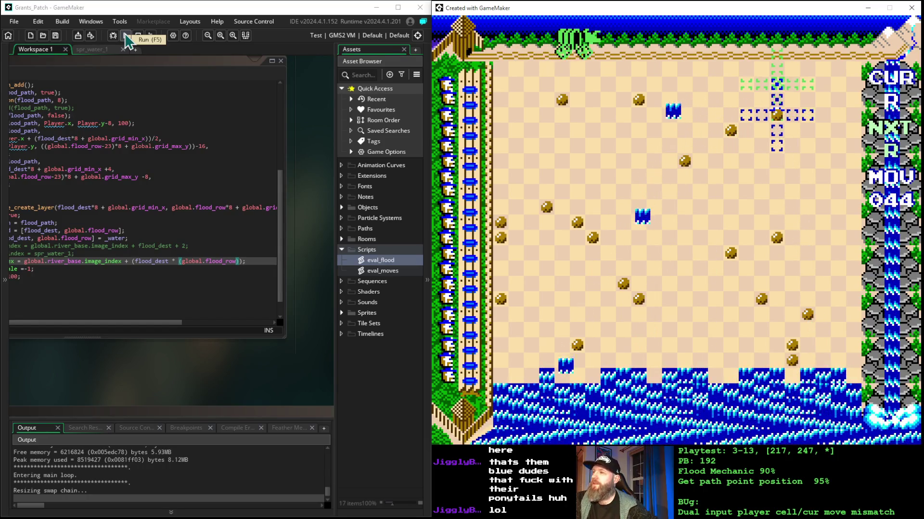
pyautogui.press('Up')
pyautogui.press('space')
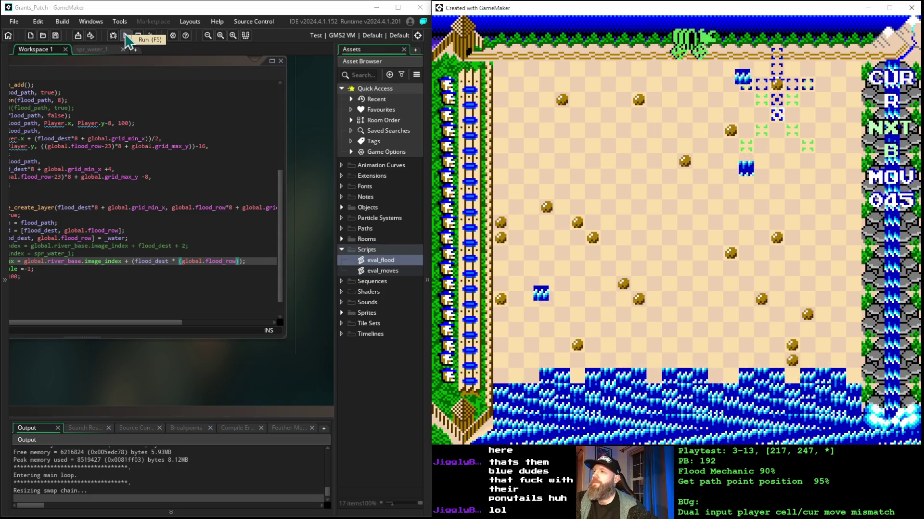
pyautogui.press('space')
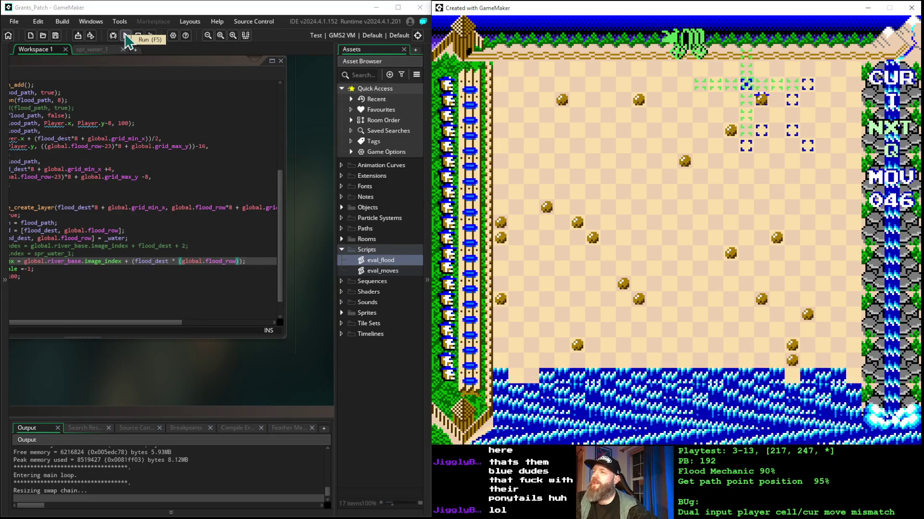
# Drop pieces one after another through move 058, watching water tiles spread.
pyautogui.press('space')
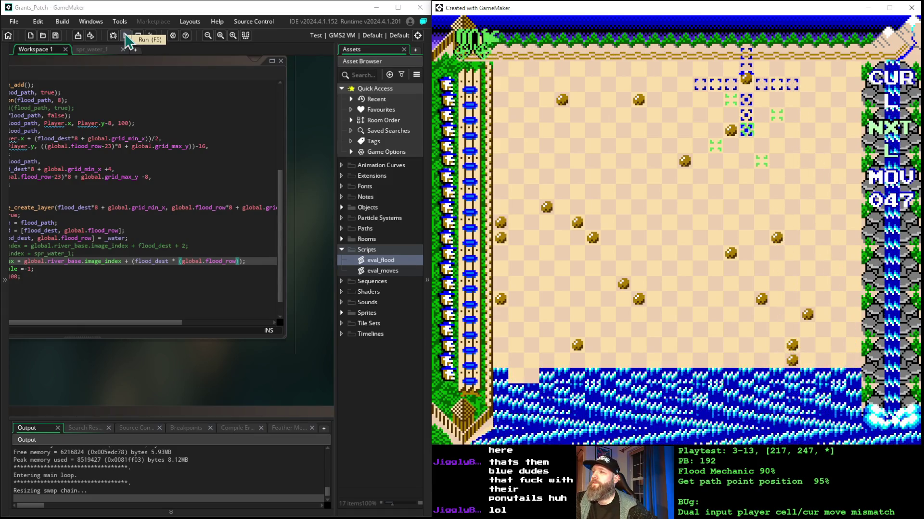
pyautogui.press('space')
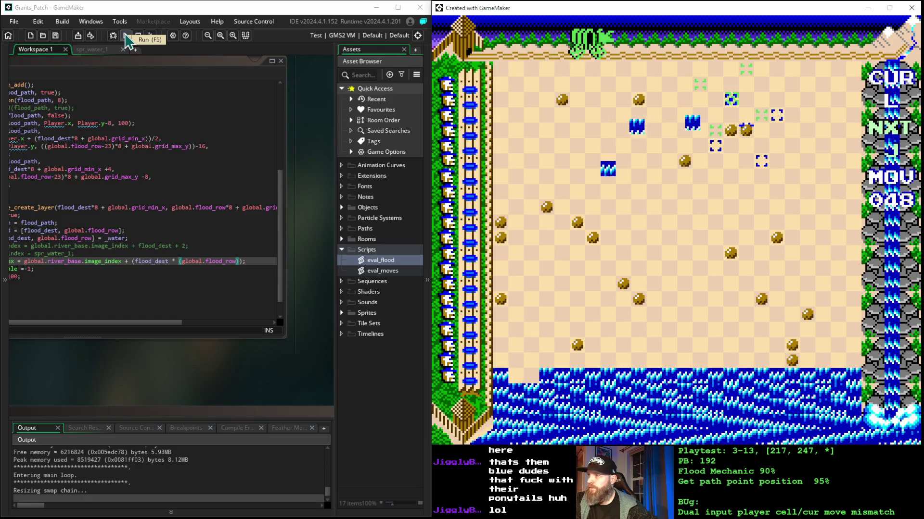
pyautogui.press('space')
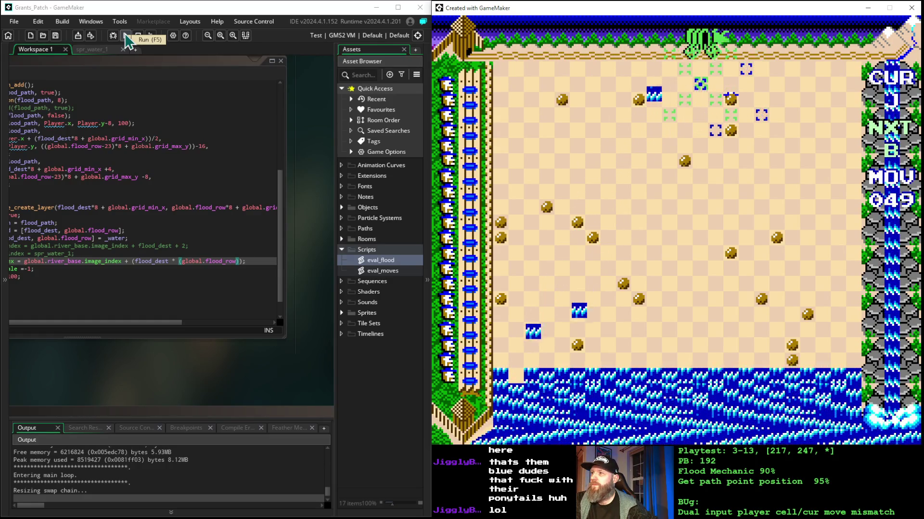
pyautogui.press('space')
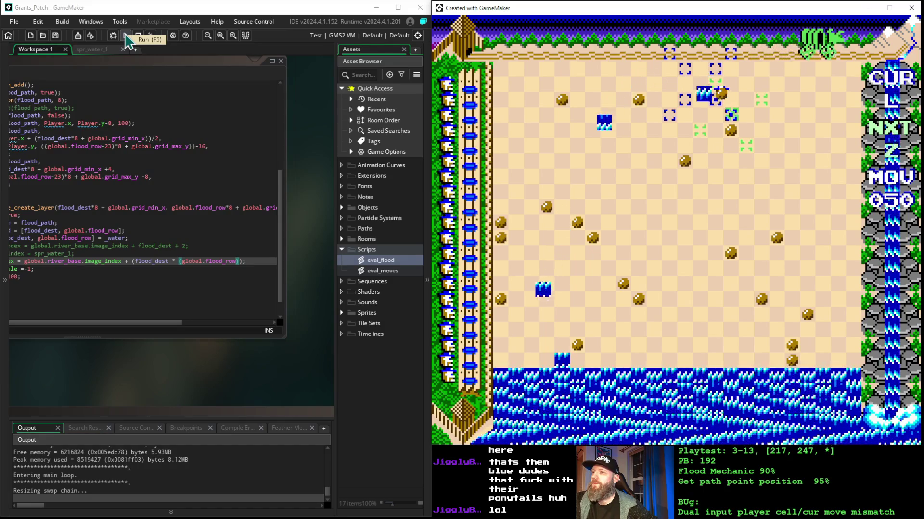
pyautogui.press('space')
pyautogui.press('space')
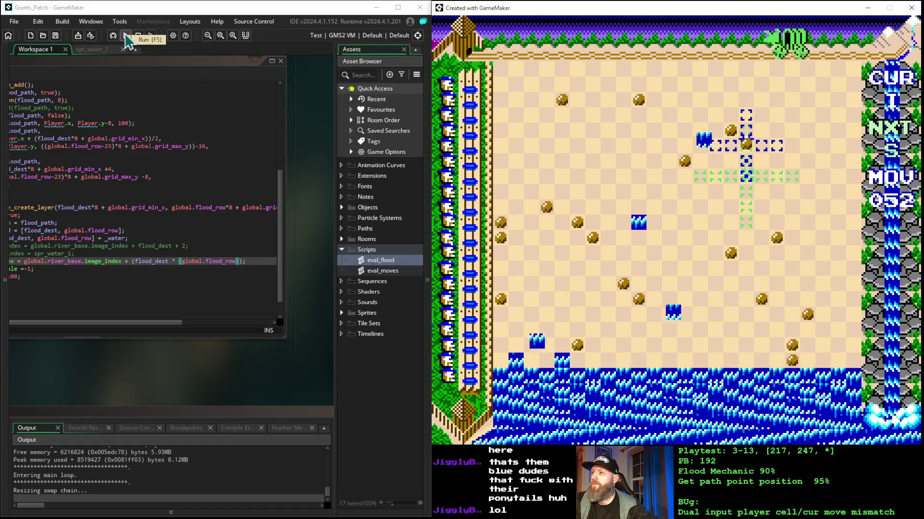
pyautogui.press('space')
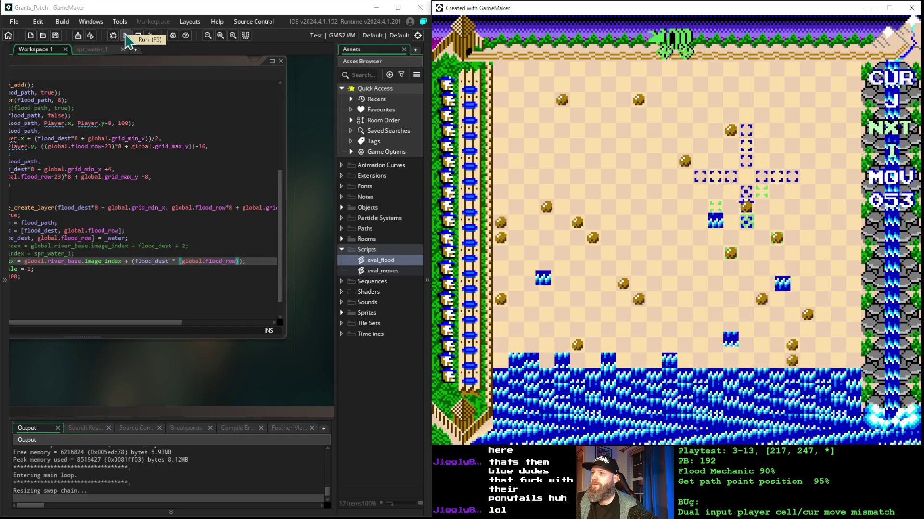
pyautogui.press('space')
pyautogui.press('space')
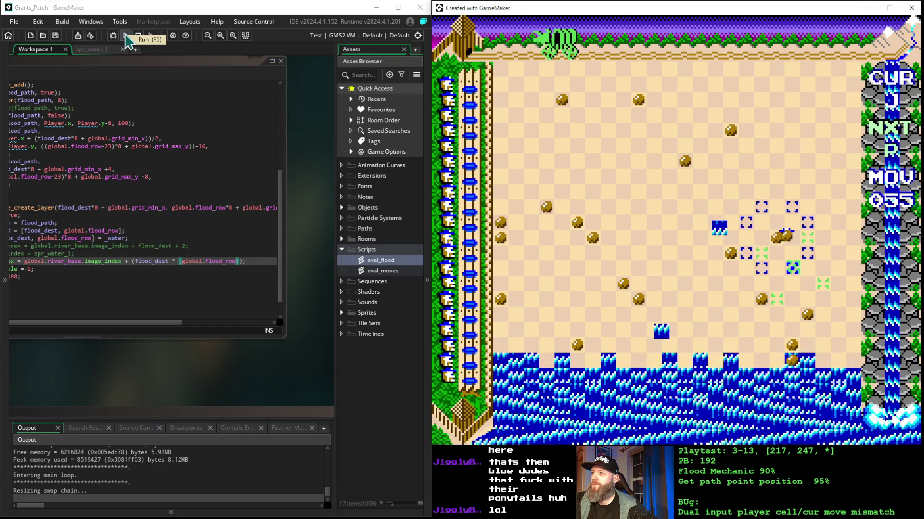
pyautogui.press('space')
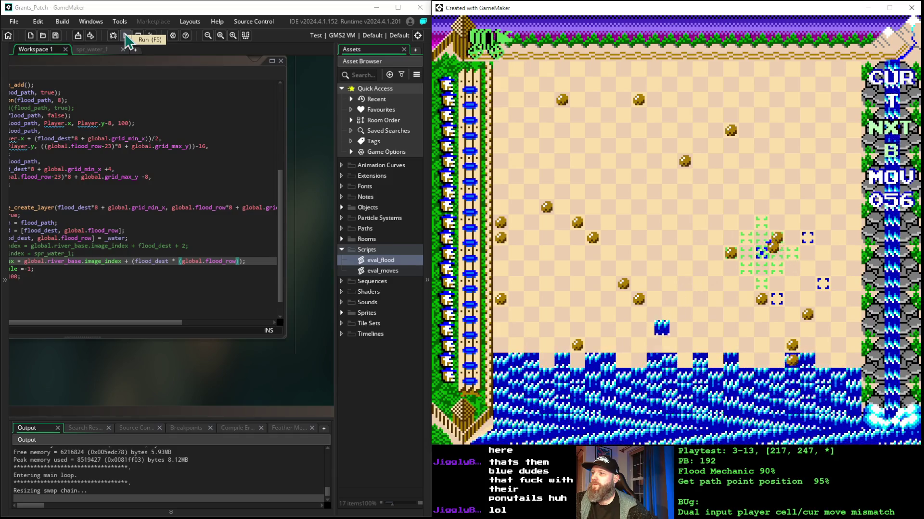
pyautogui.press('space')
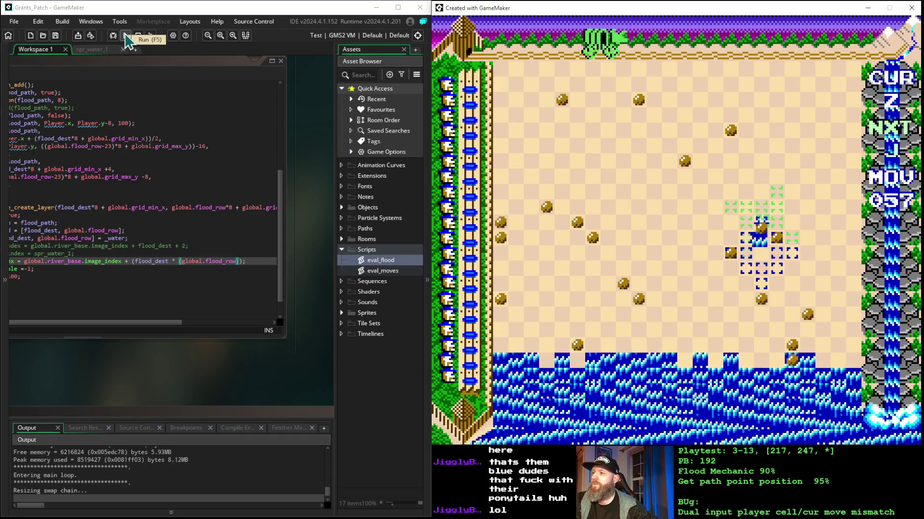
pyautogui.press('space')
# Keep placing pieces from move 059 through about move 069.
pyautogui.press('space')
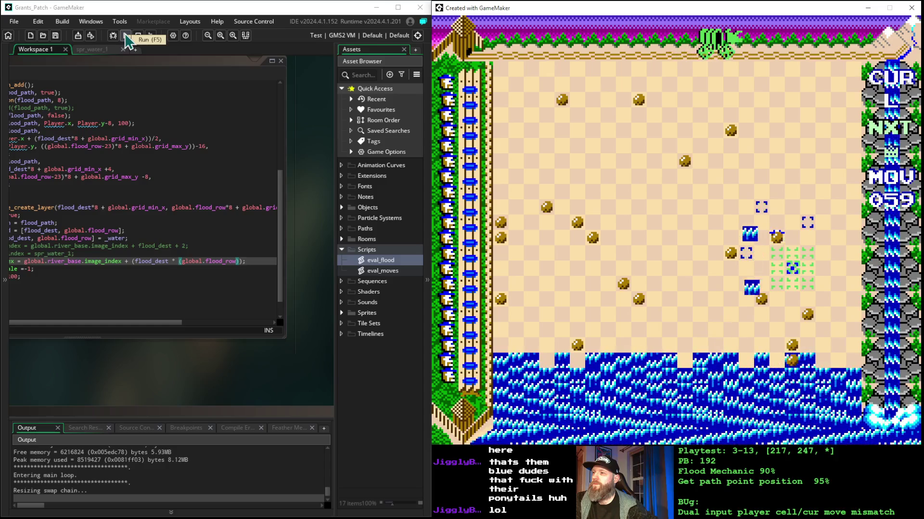
pyautogui.press('space')
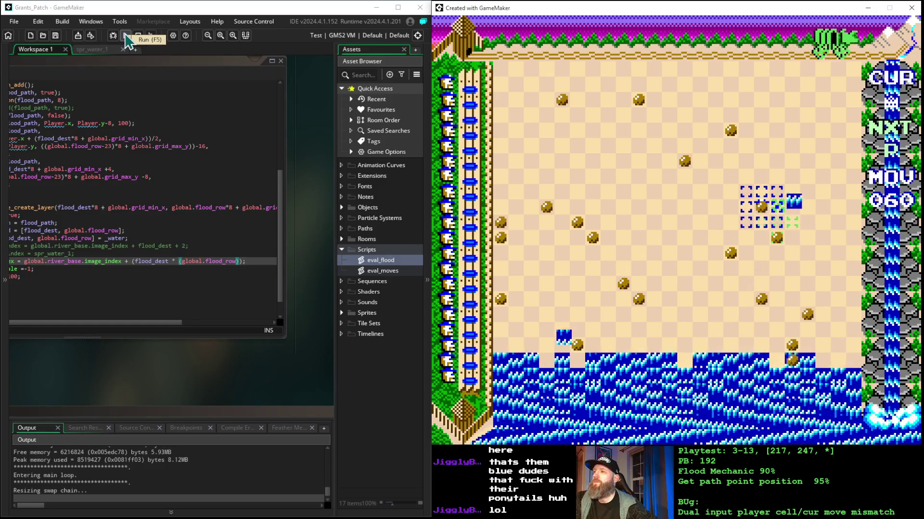
pyautogui.press('space')
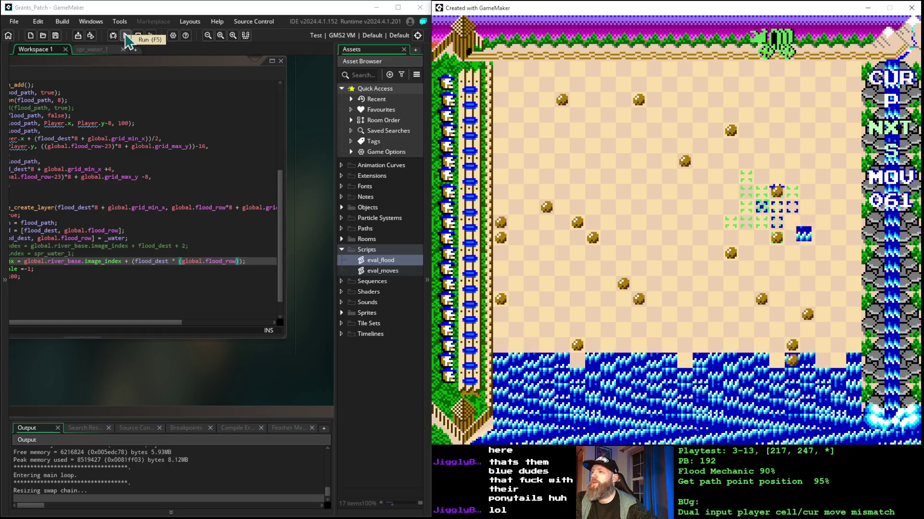
pyautogui.press('space')
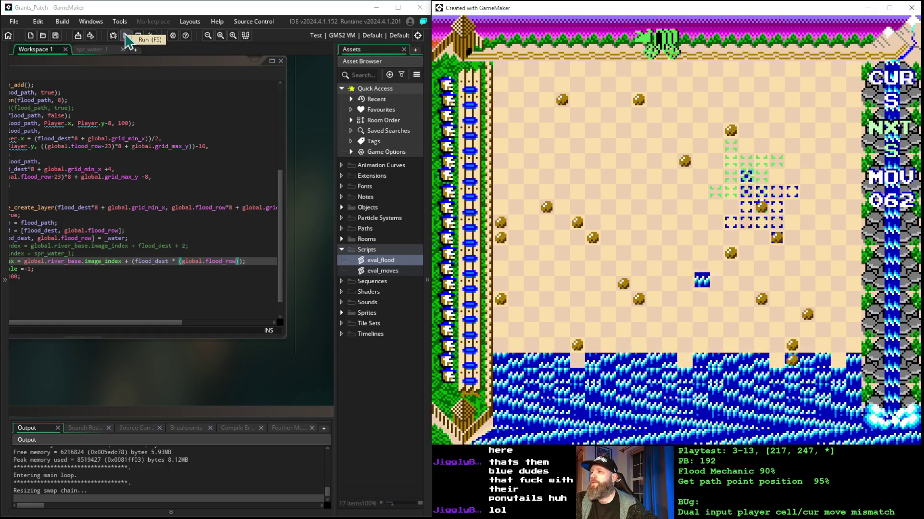
pyautogui.press('space')
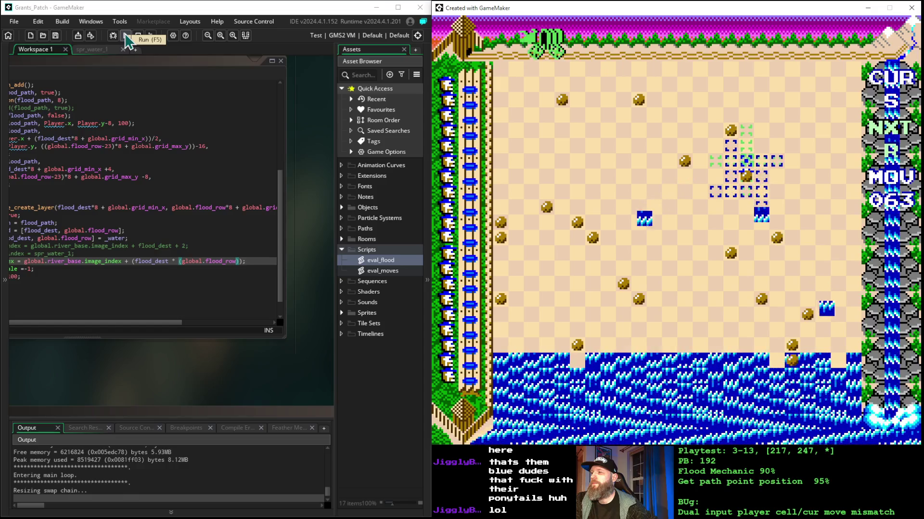
pyautogui.press('space')
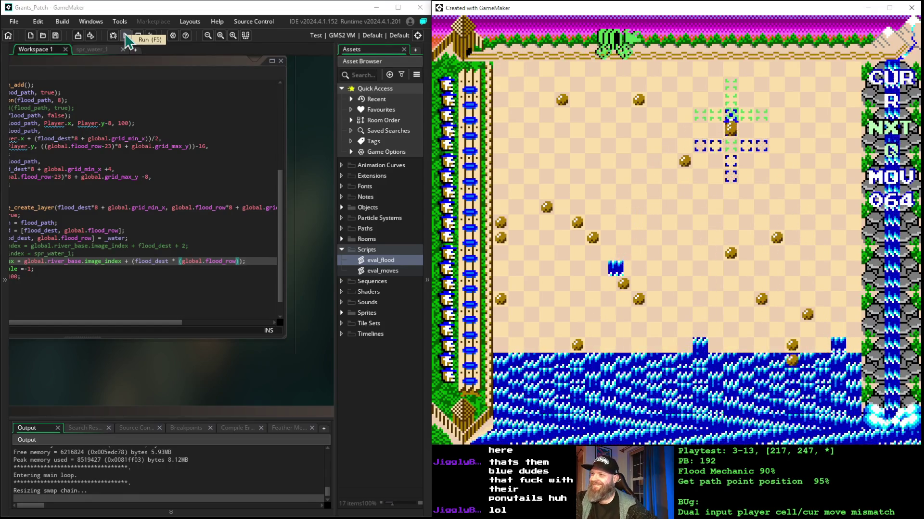
pyautogui.press('space')
pyautogui.press('space')
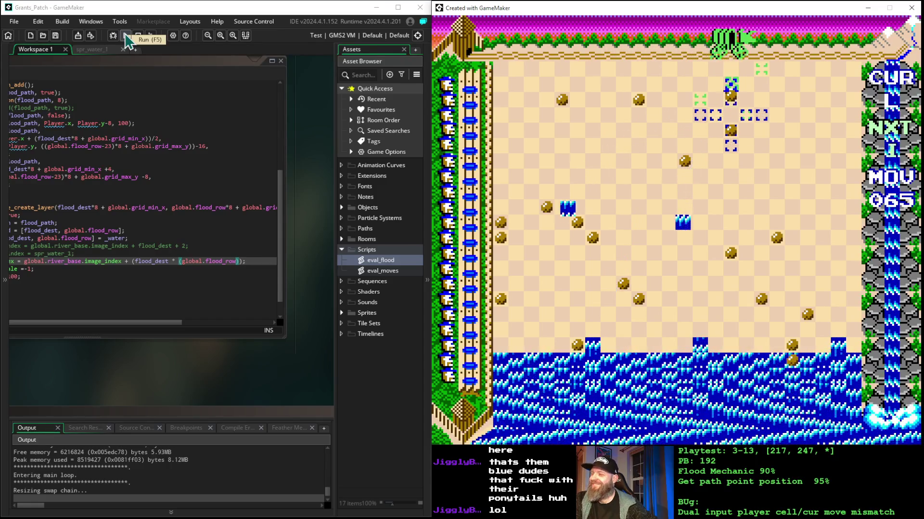
pyautogui.press('space')
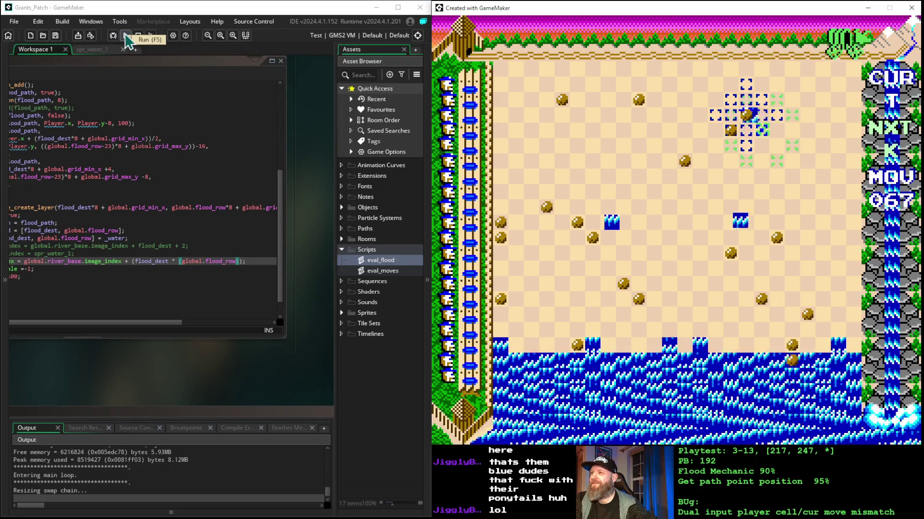
pyautogui.press('space')
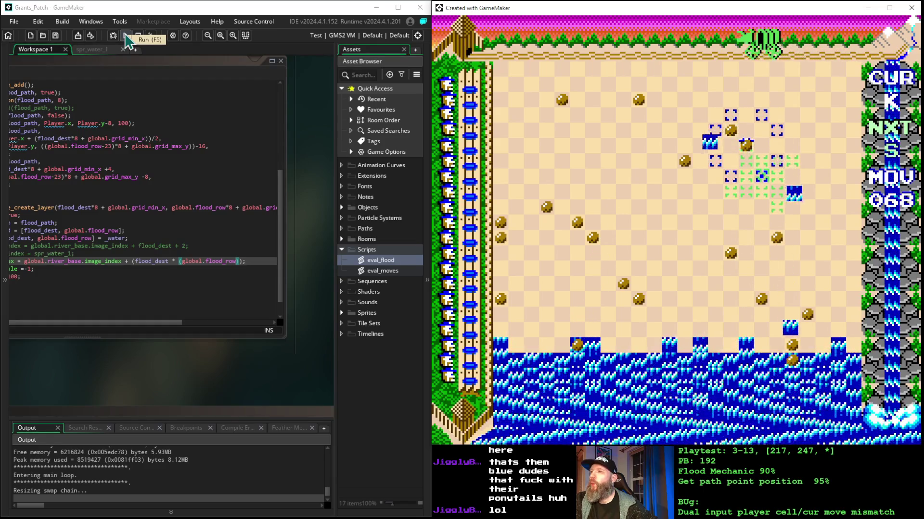
pyautogui.press('space')
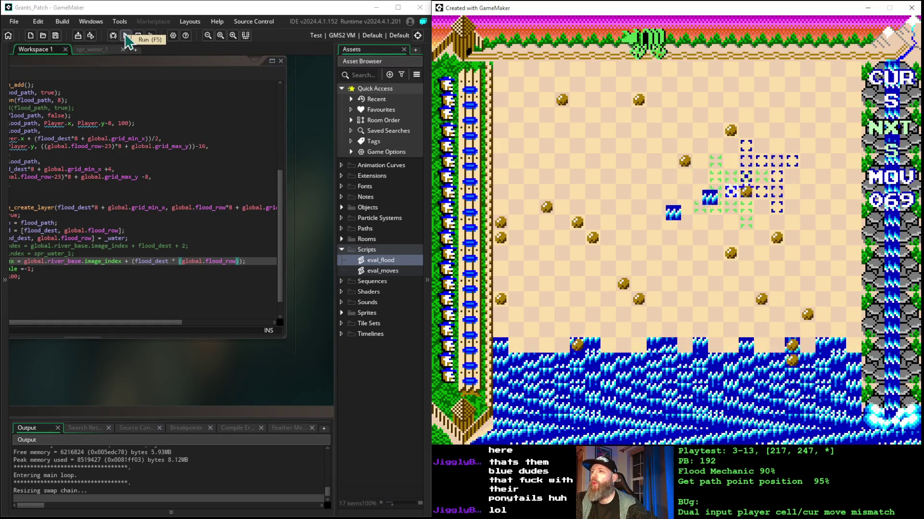
pyautogui.press('space')
pyautogui.press('space')
# Place pieces from move 072 up to move 079.
pyautogui.press('space')
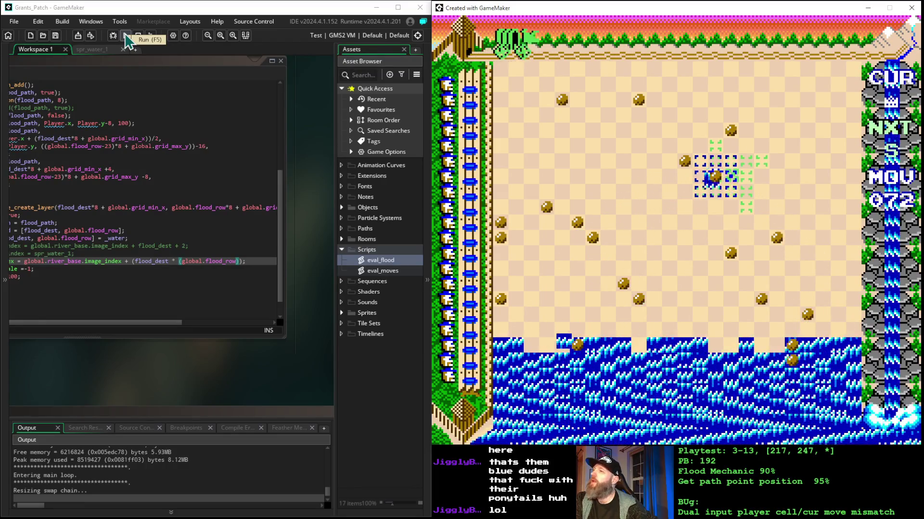
pyautogui.press('space')
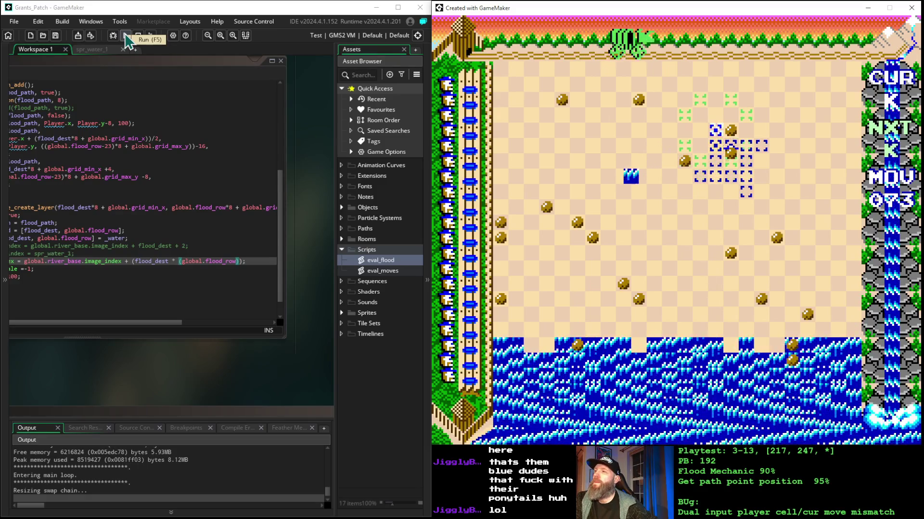
pyautogui.press('space')
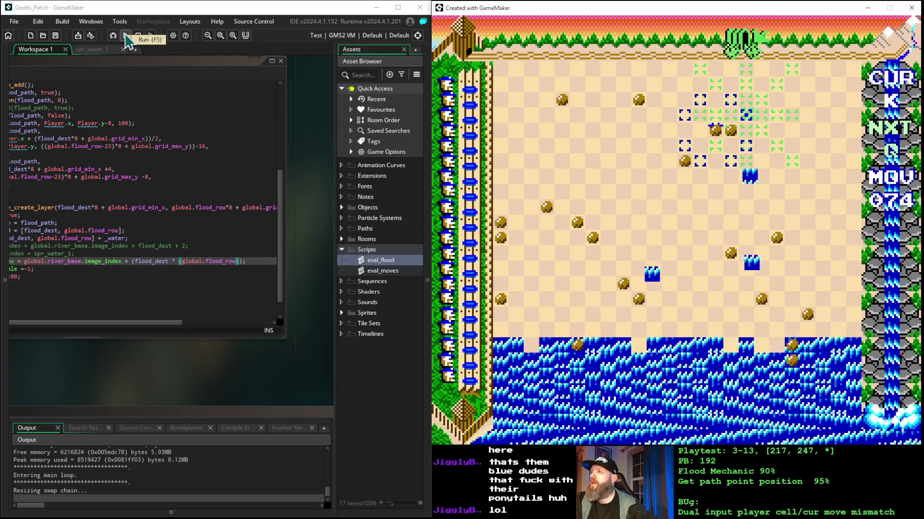
pyautogui.press('space')
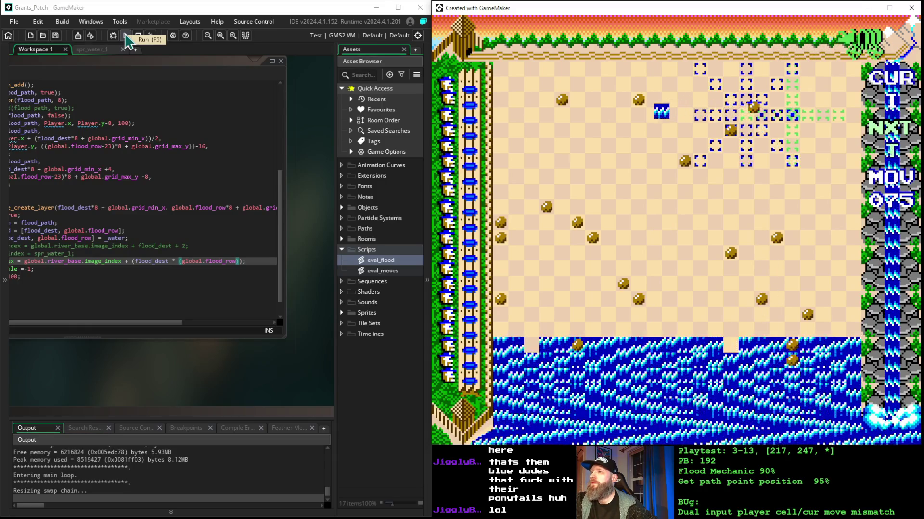
pyautogui.press('space')
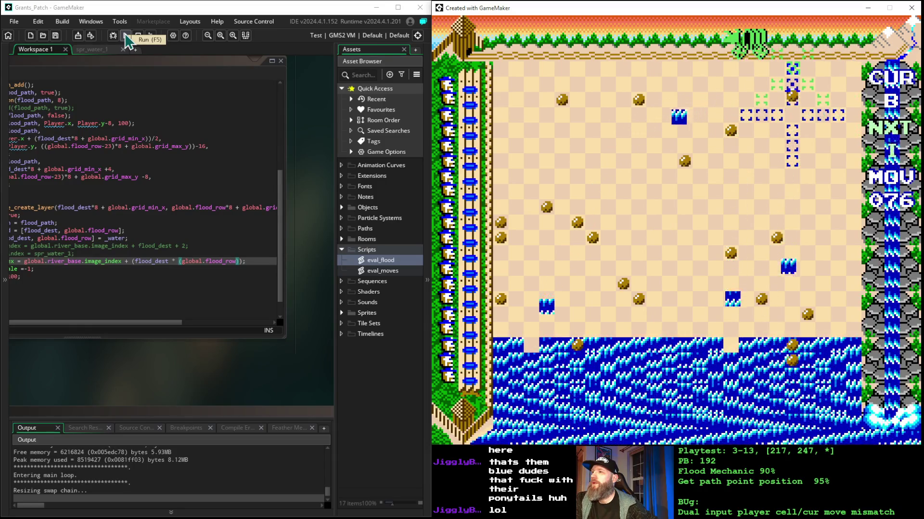
pyautogui.press('space')
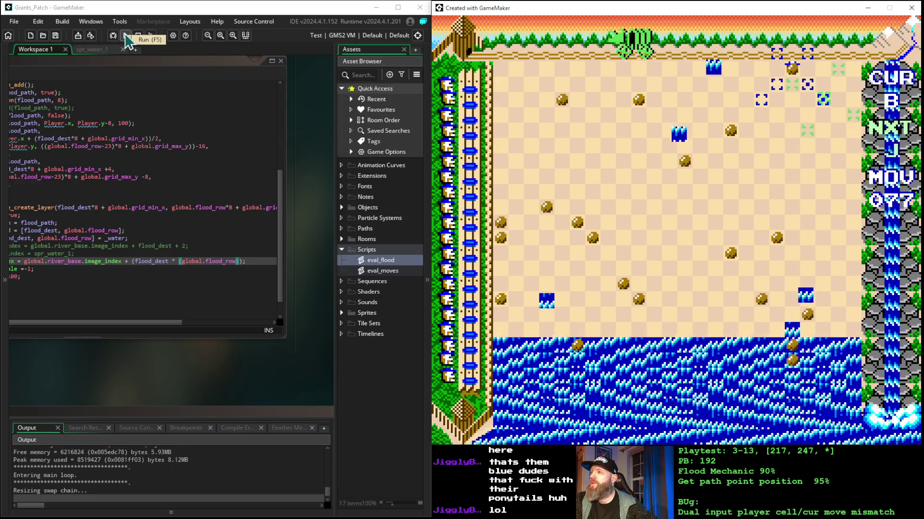
pyautogui.press('space')
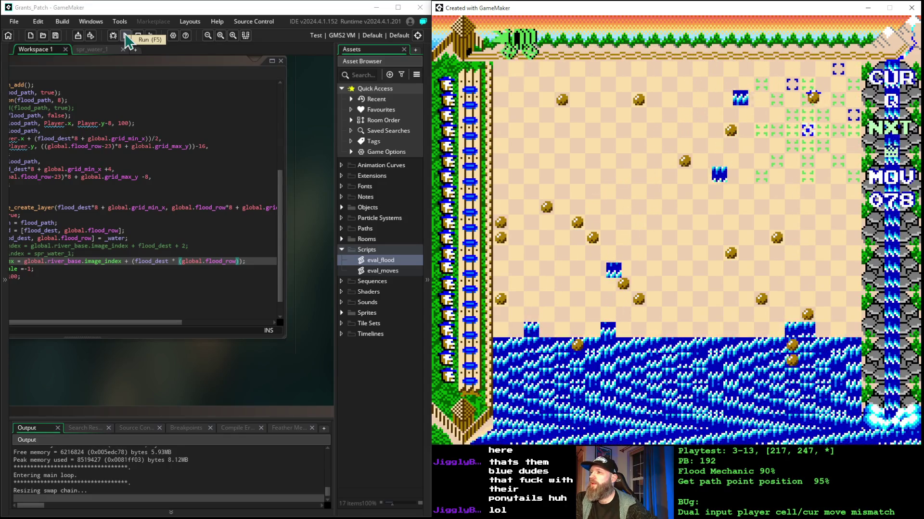
pyautogui.press('space')
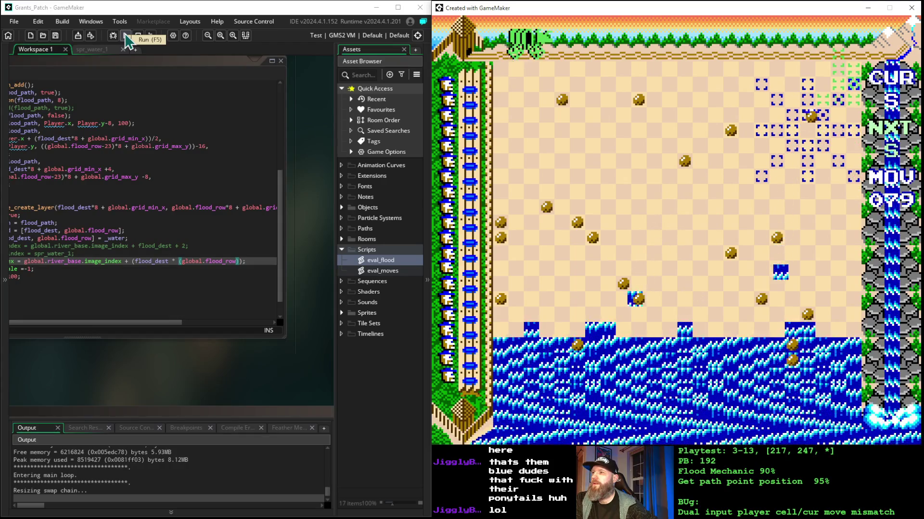
# Play the final moves, including the cross-shaped piece, reaching move 087.
pyautogui.press('space')
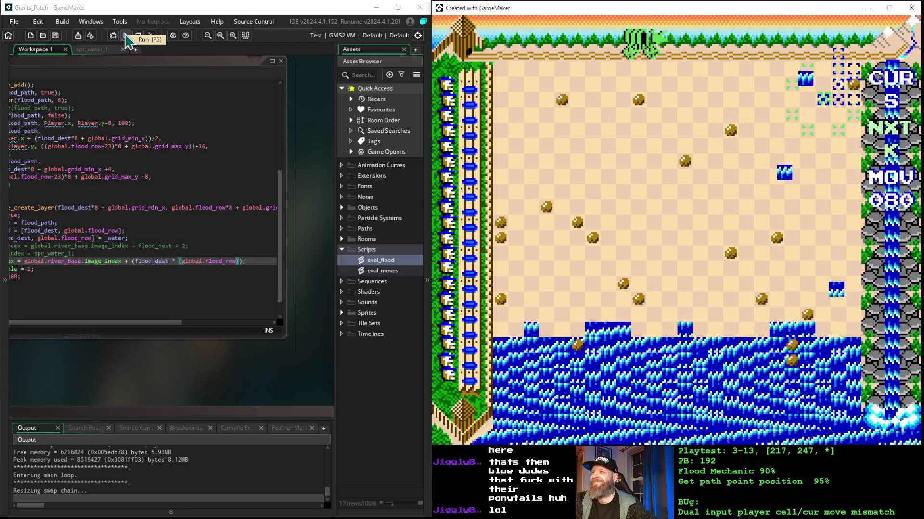
pyautogui.press('space')
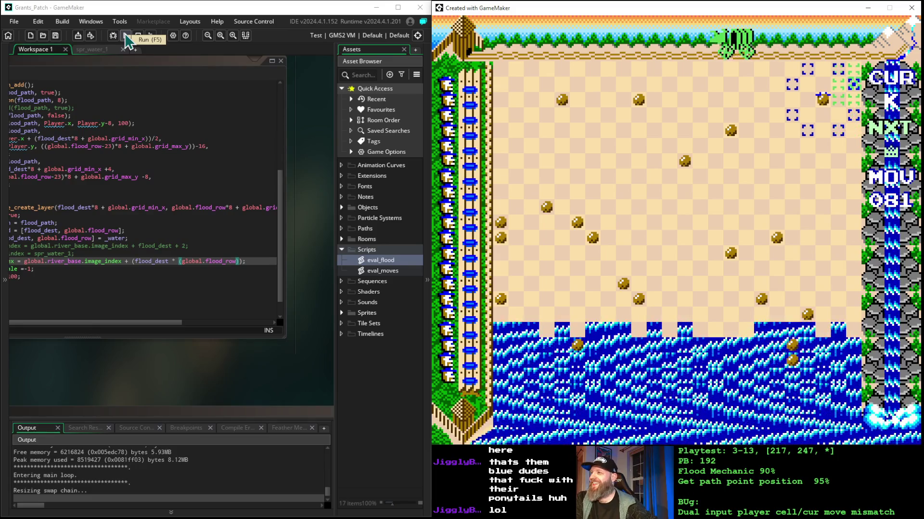
pyautogui.press('space')
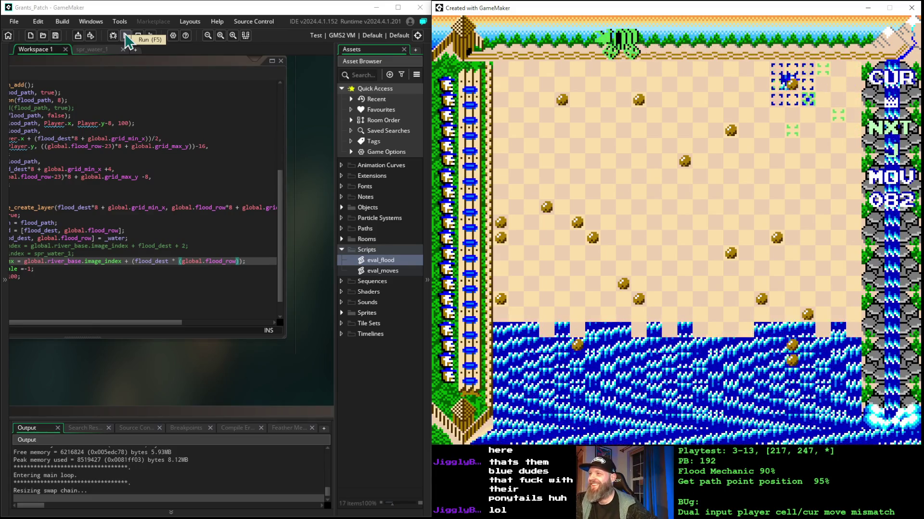
pyautogui.press('space')
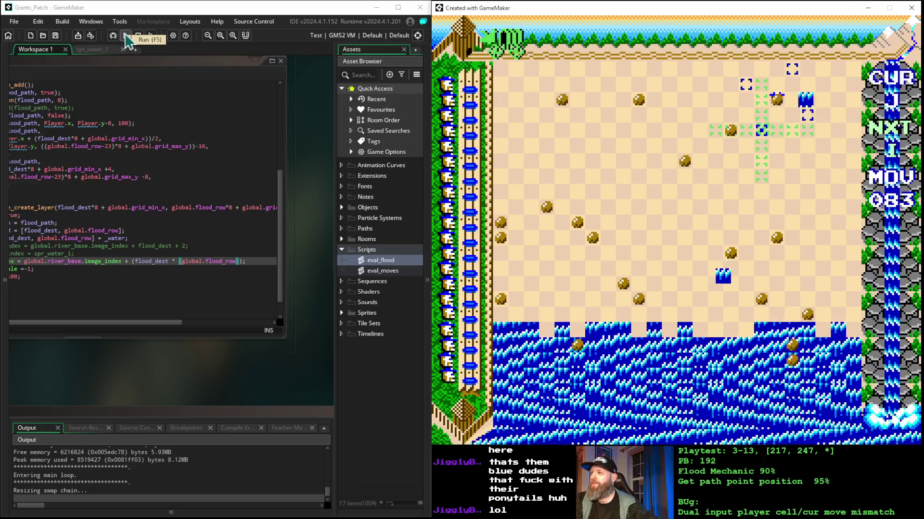
pyautogui.press('space')
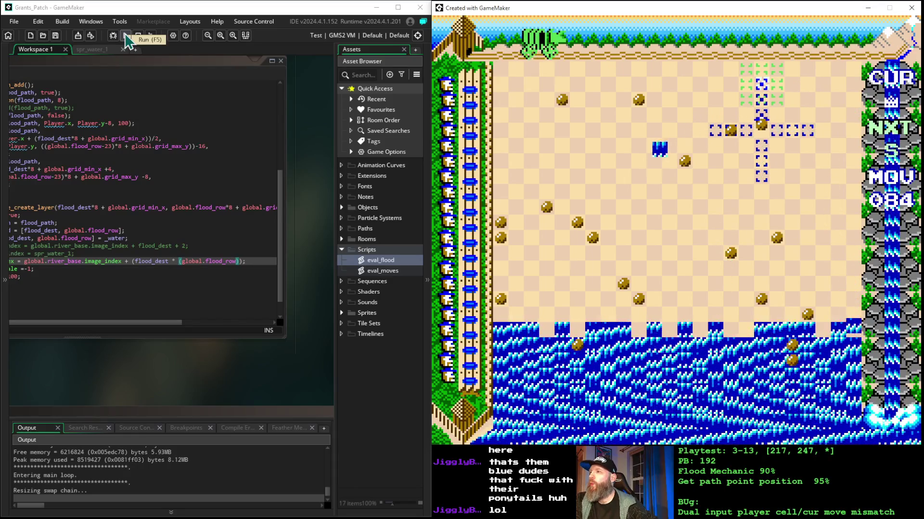
pyautogui.press('space')
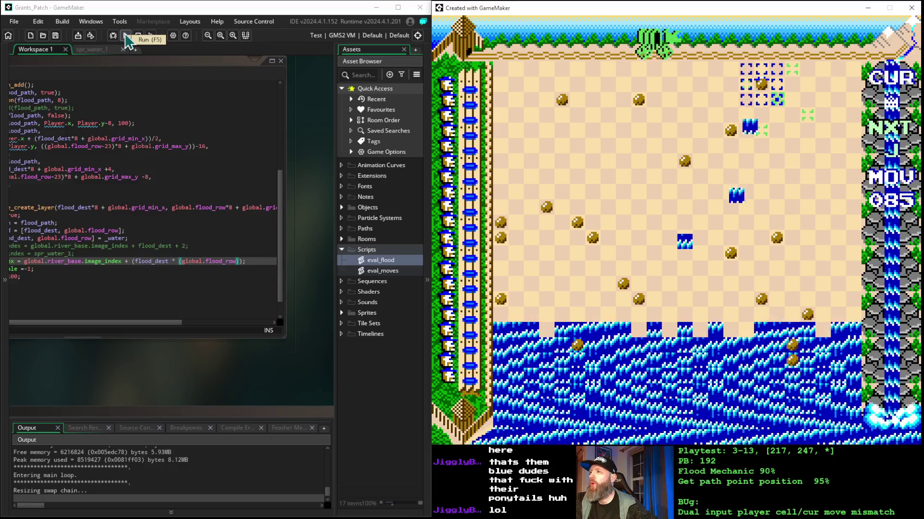
pyautogui.press('space')
pyautogui.press('space')
pyautogui.press('space')
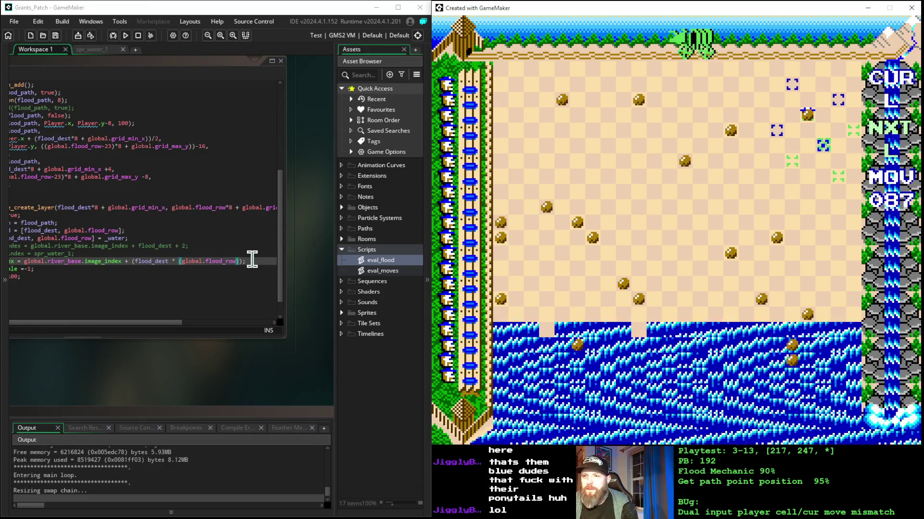
# Focus the eval_flood code editor, pausing the game at move 087.
pyautogui.click(252, 260)
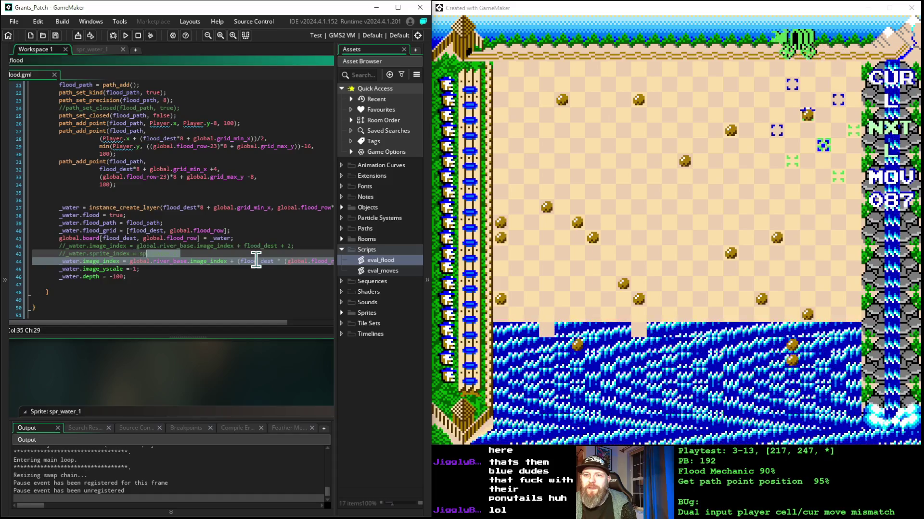
# Paste a duplicate of the _water.image_index line onto a new line above line 44 in eval_flood.
pyautogui.press('Down')
pyautogui.press('Home')
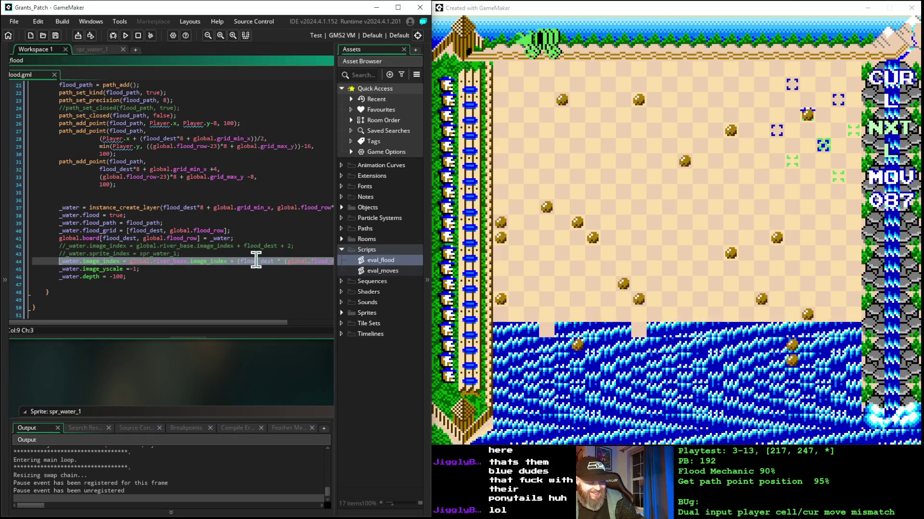
pyautogui.press('Right')
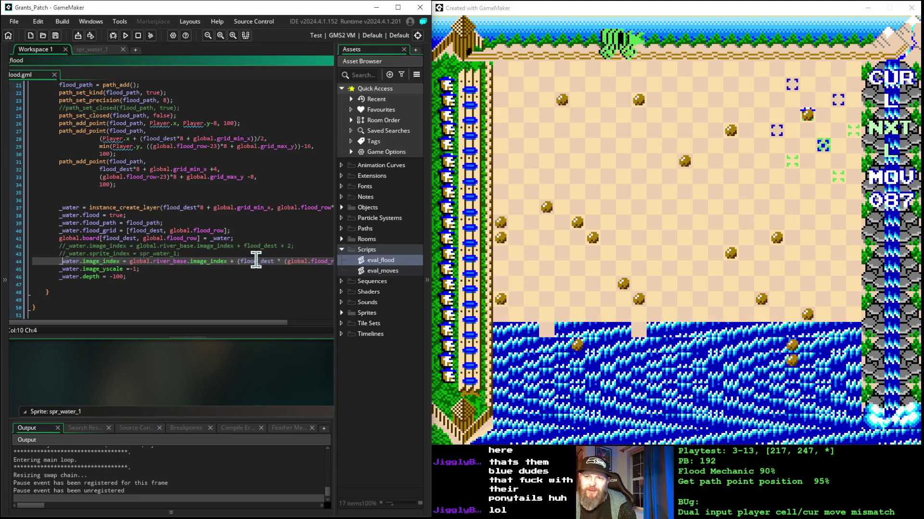
pyautogui.press('Return')
pyautogui.press('Up')
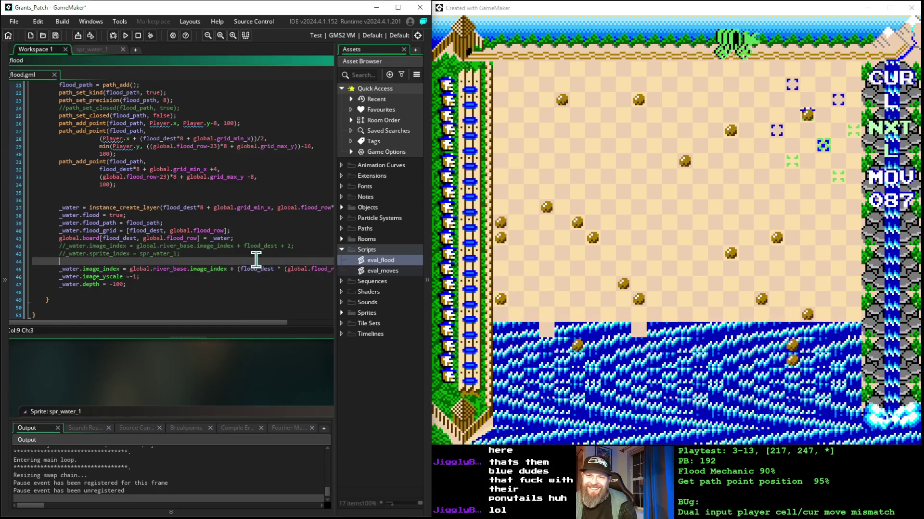
pyautogui.write('_water.image_index = global.river_base.image_index + (flood_dest * (global.flood_row));')
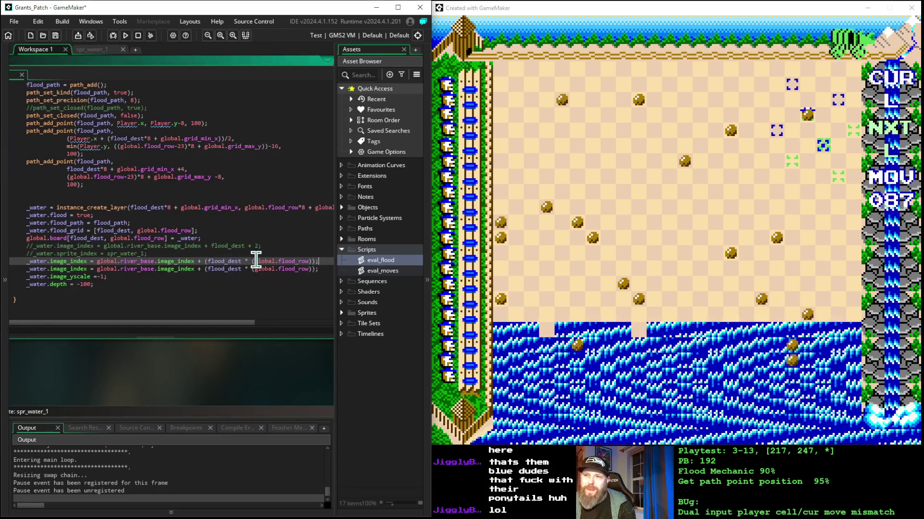
# Change the copy to multiply by (global.flood_row*-1) and comment it out with //.
pyautogui.click(256, 261)
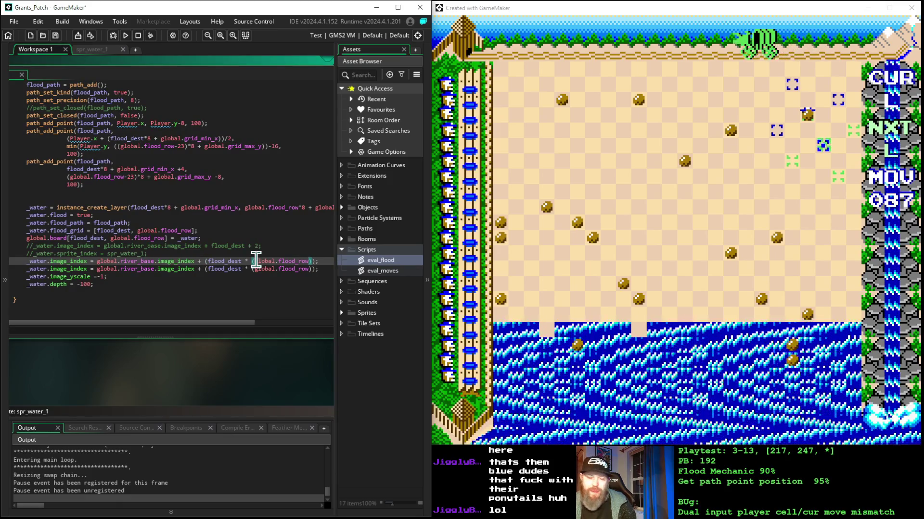
pyautogui.write('*')
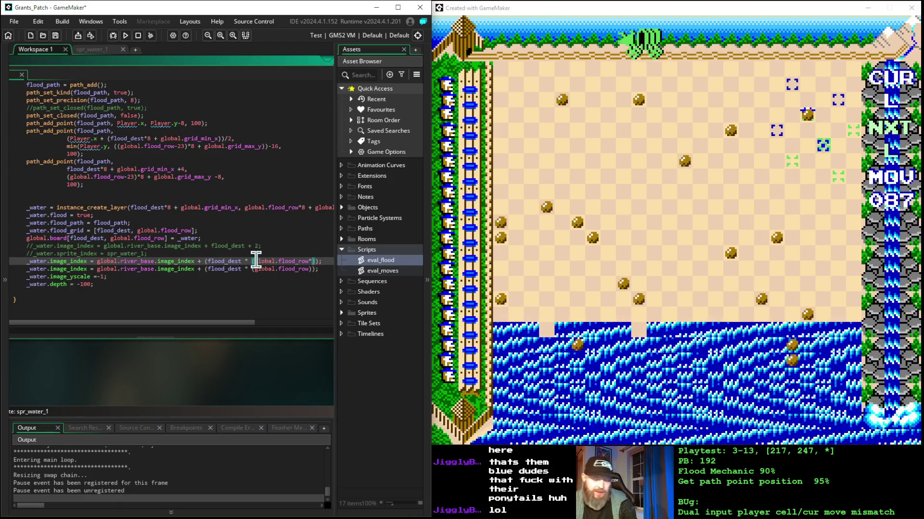
pyautogui.press('End')
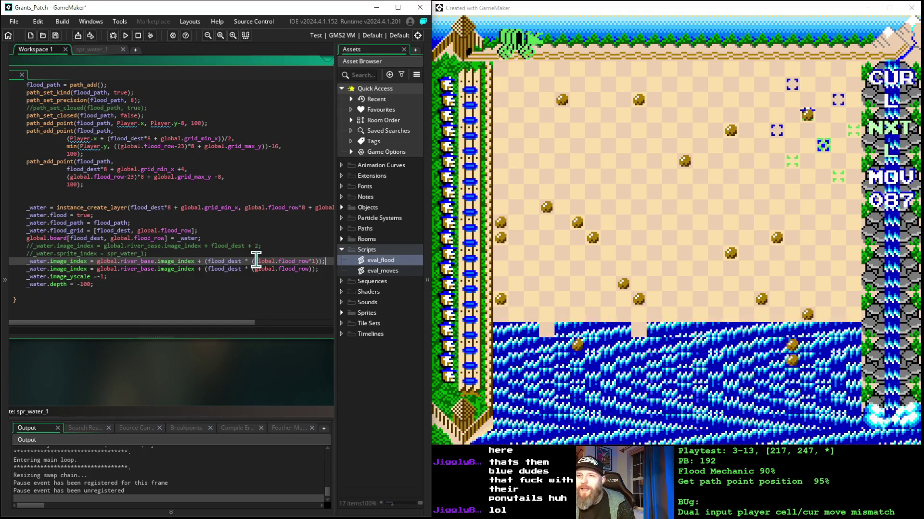
pyautogui.hotkey('shift', 'Left')
pyautogui.hotkey('shift', 'Left')
pyautogui.hotkey('shift', 'Left')
pyautogui.press('Right')
pyautogui.press('Right')
pyautogui.press('Right')
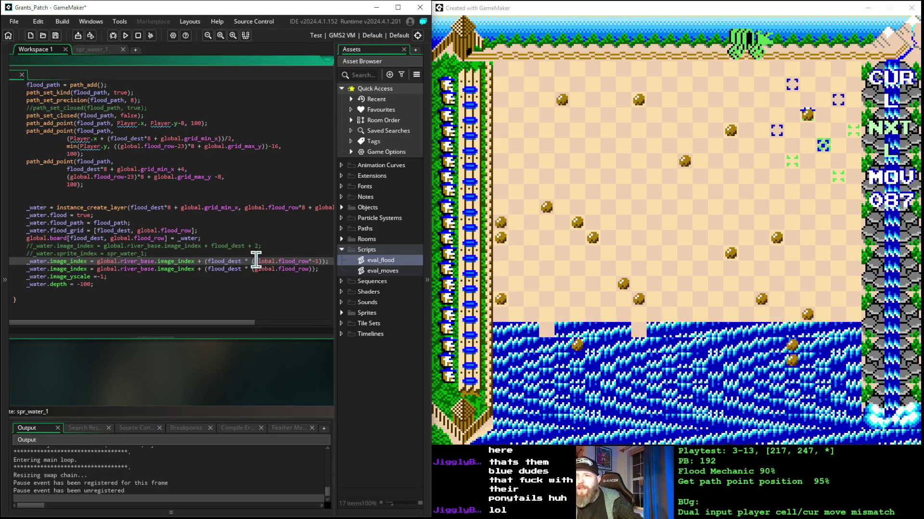
pyautogui.press('End')
pyautogui.press('Left')
pyautogui.hotkey('shift', 'Left')
pyautogui.hotkey('shift', 'Left')
pyautogui.hotkey('shift', 'Left')
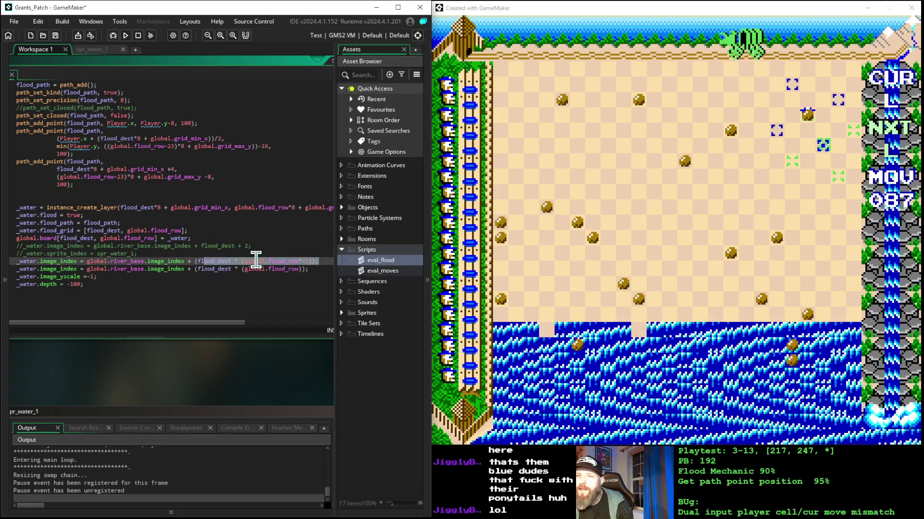
pyautogui.hotkey('shift', 'Left')
pyautogui.hotkey('shift', 'Left')
pyautogui.hotkey('shift', 'Left')
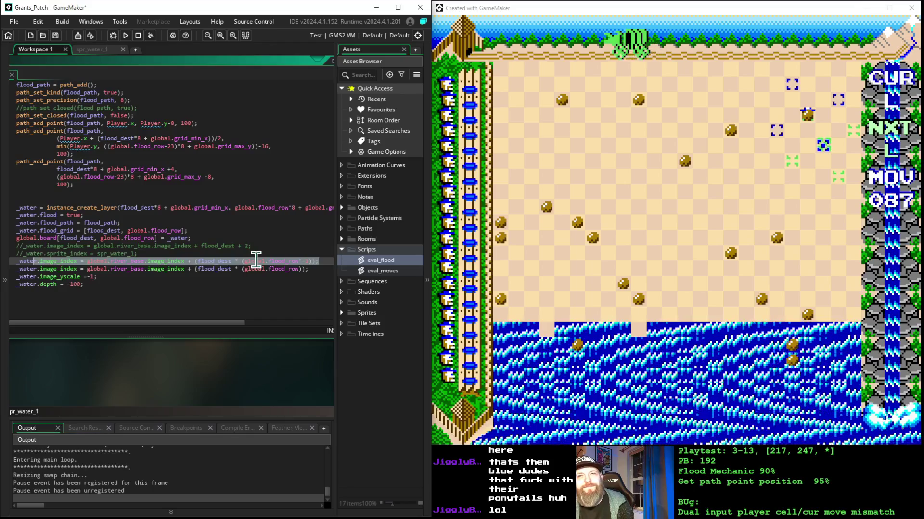
pyautogui.press('Home')
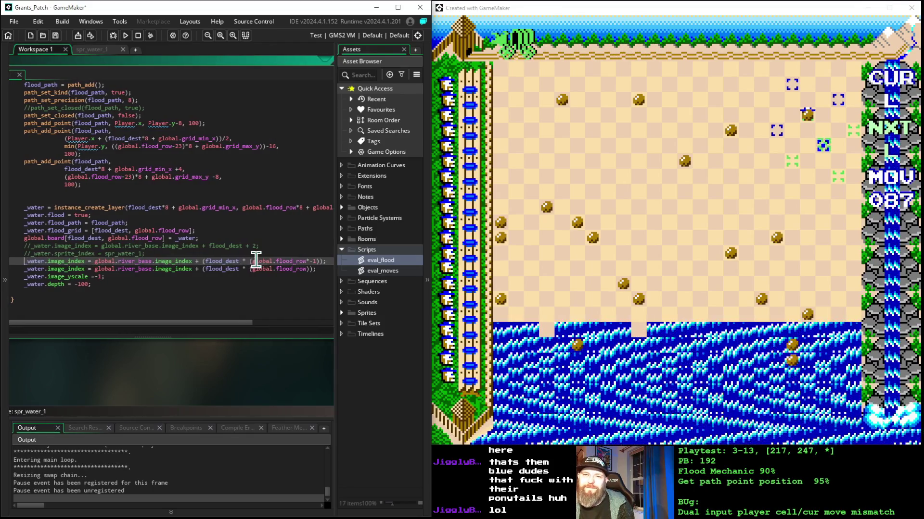
pyautogui.write('//')
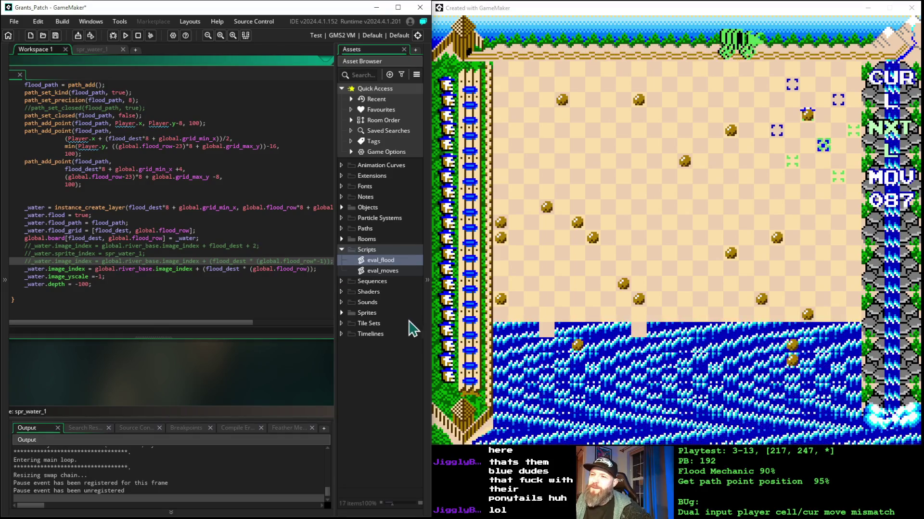
pyautogui.click(342, 314)
# Scroll the Asset Browser down to spr_water and open it in the sprite editor.
pyautogui.scroll(-5, 342, 336)
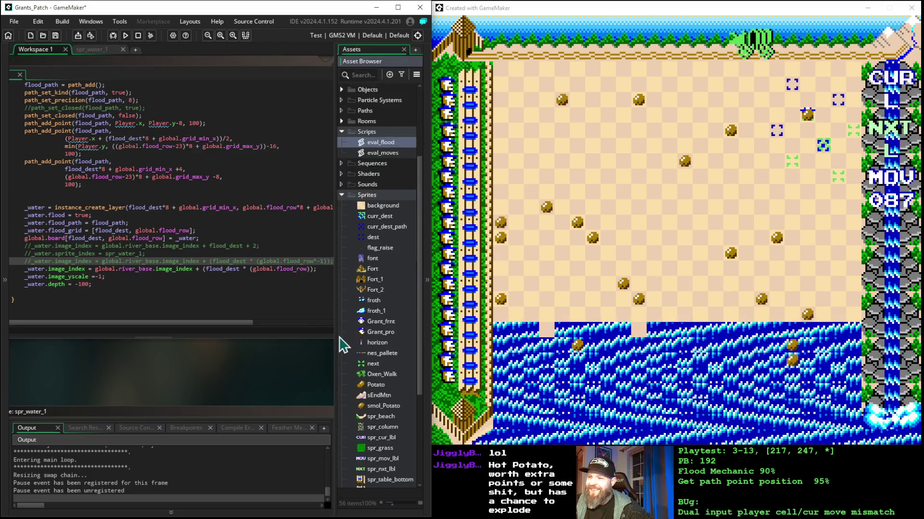
pyautogui.scroll(-5, 342, 250)
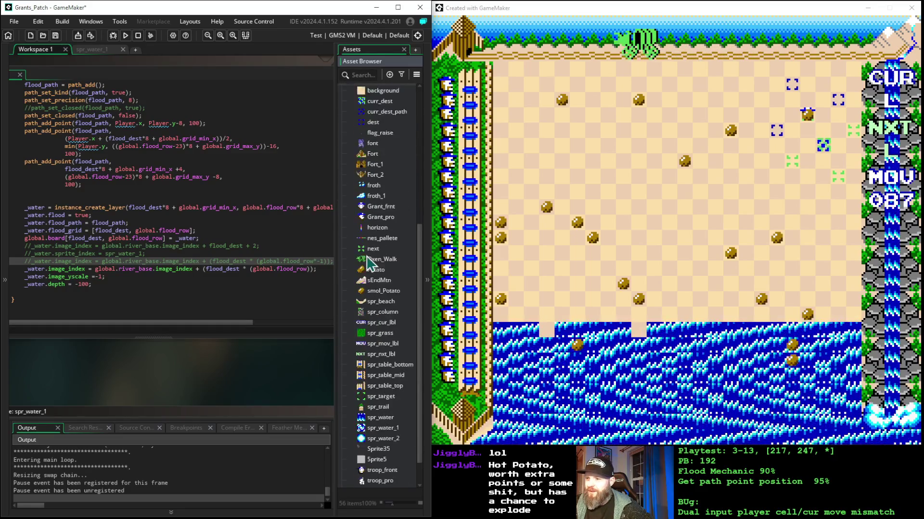
pyautogui.doubleClick(377, 385)
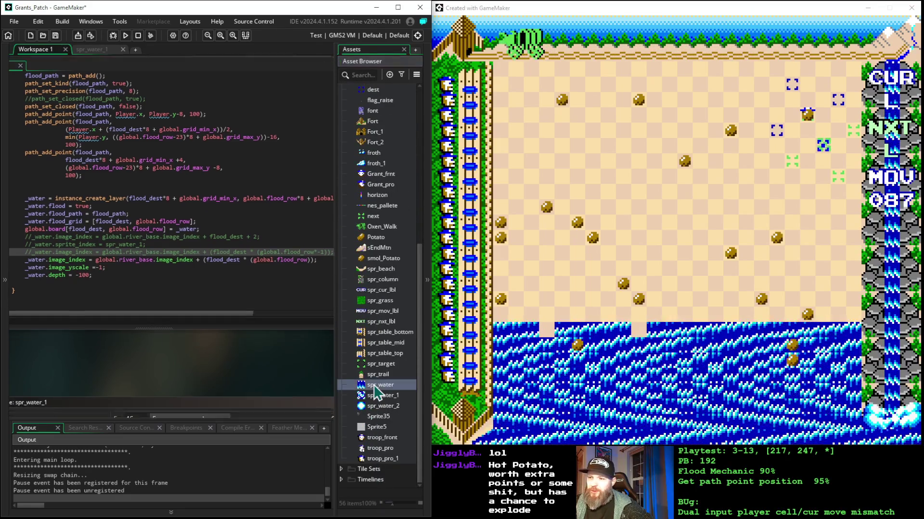
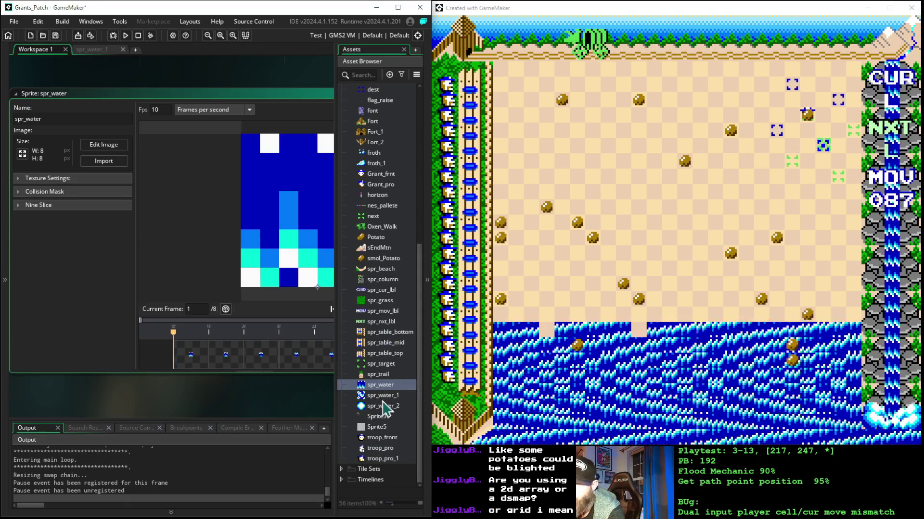
# Expand Objects and open roomManager's Create event, showing the flood-order and move-path globals.
pyautogui.scroll(8, 376, 370)
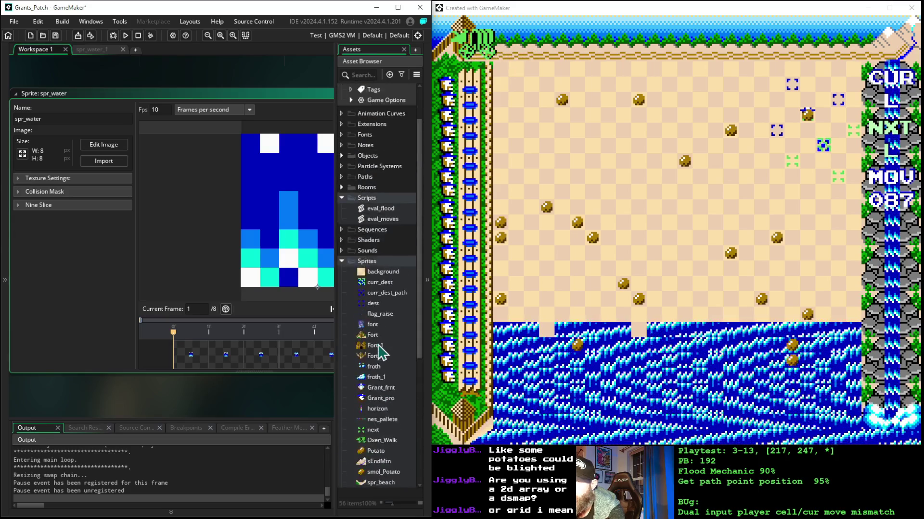
pyautogui.scroll(1, 379, 345)
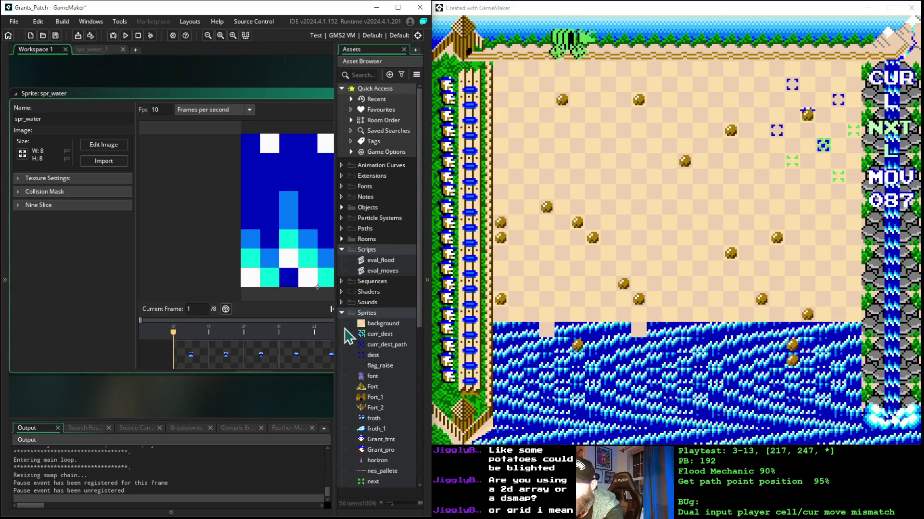
pyautogui.click(342, 207)
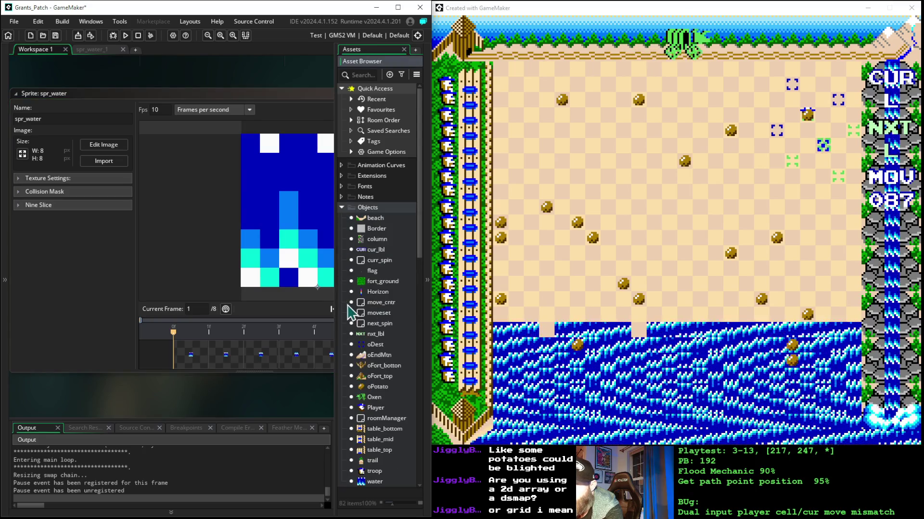
pyautogui.scroll(-4, 380, 391)
pyautogui.doubleClick(382, 380)
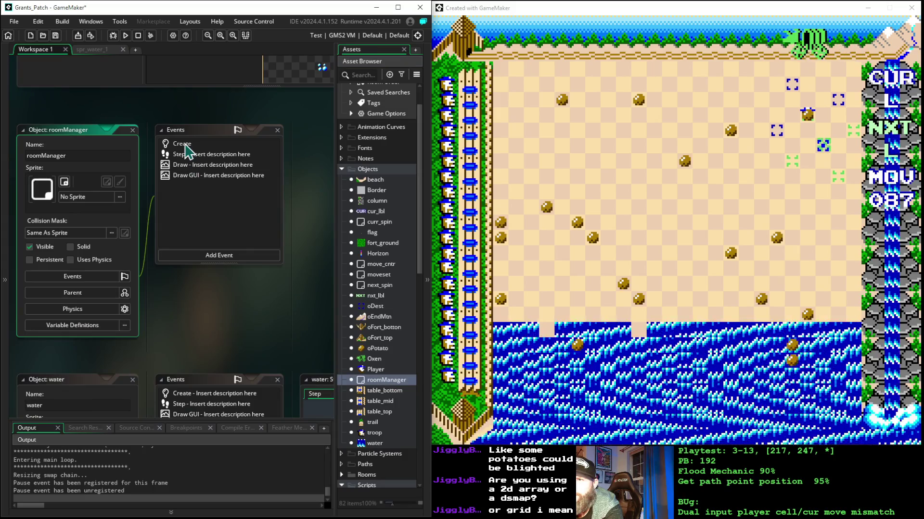
pyautogui.doubleClick(183, 143)
pyautogui.scroll(-15, 229, 268)
pyautogui.scroll(5, 264, 270)
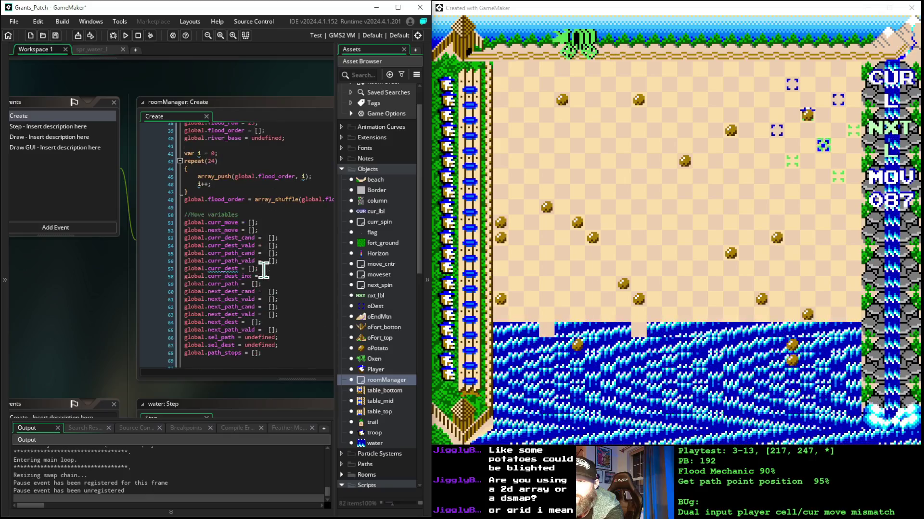
pyautogui.click(291, 276)
pyautogui.scroll(-7, 236, 254)
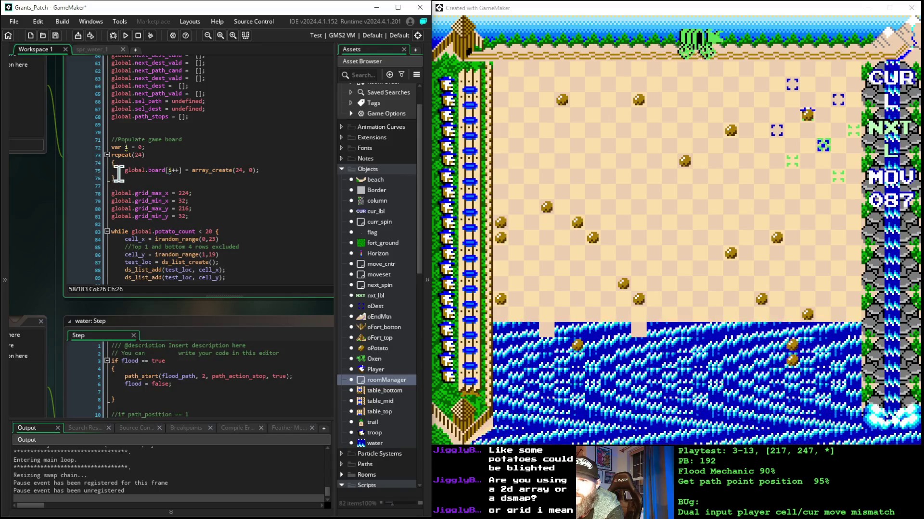
pyautogui.moveTo(115, 177)
pyautogui.mouseDown()
pyautogui.moveTo(50, 165)
pyautogui.moveTo(45, 140)
pyautogui.mouseUp()
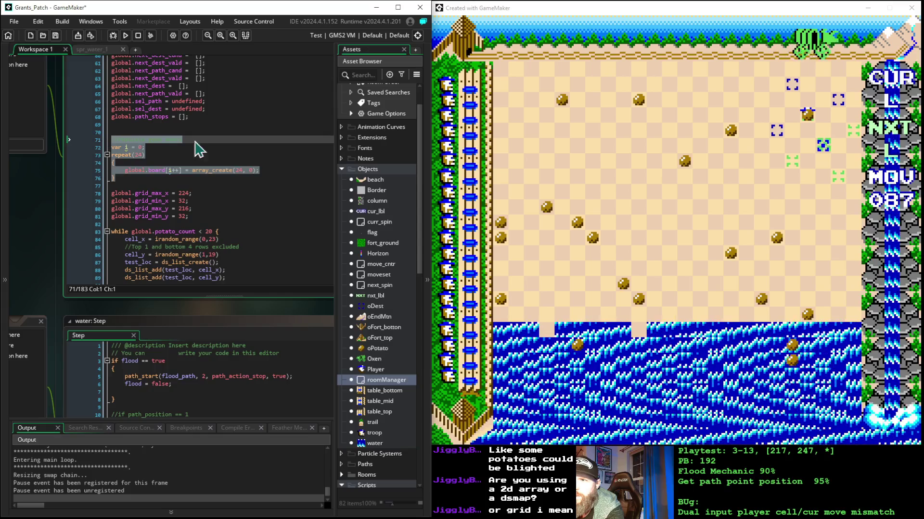
pyautogui.scroll(4, 181, 138)
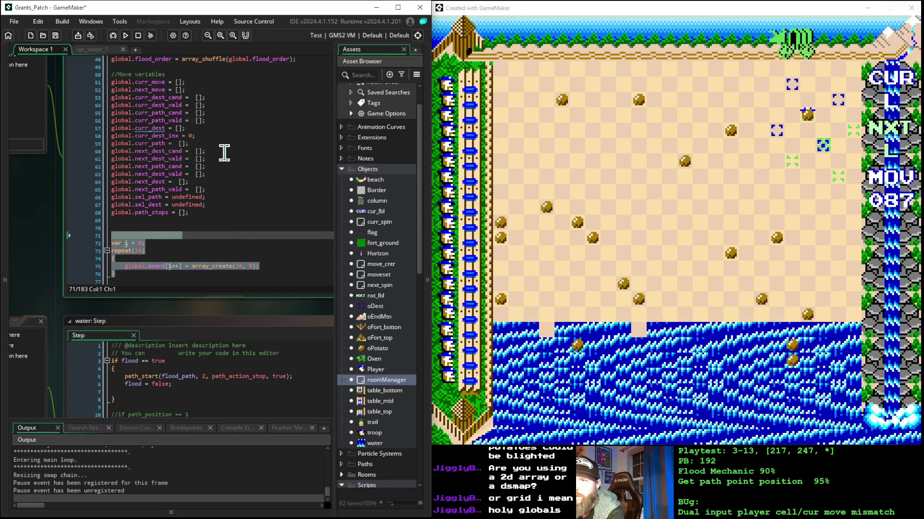
pyautogui.scroll(-1, 224, 153)
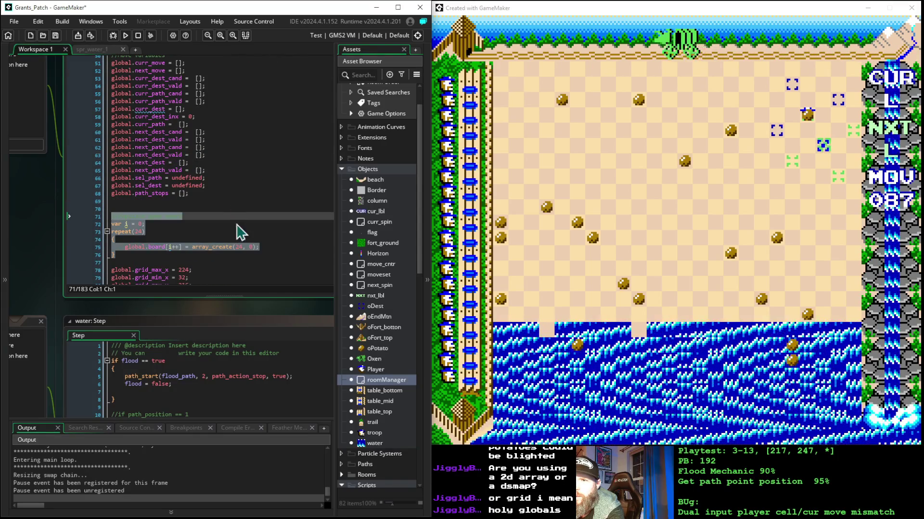
pyautogui.click(227, 225)
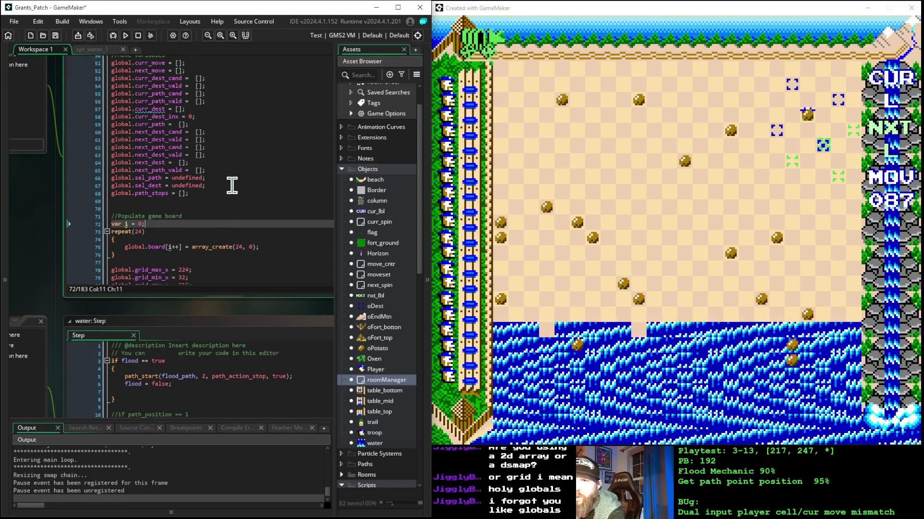
pyautogui.scroll(3, 234, 157)
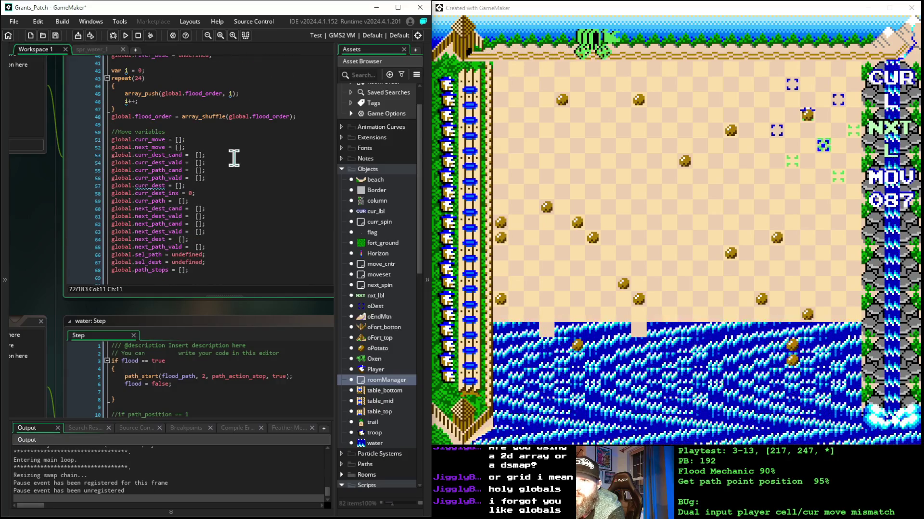
pyautogui.scroll(3, 233, 158)
pyautogui.scroll(3, 232, 170)
pyautogui.scroll(1, 233, 174)
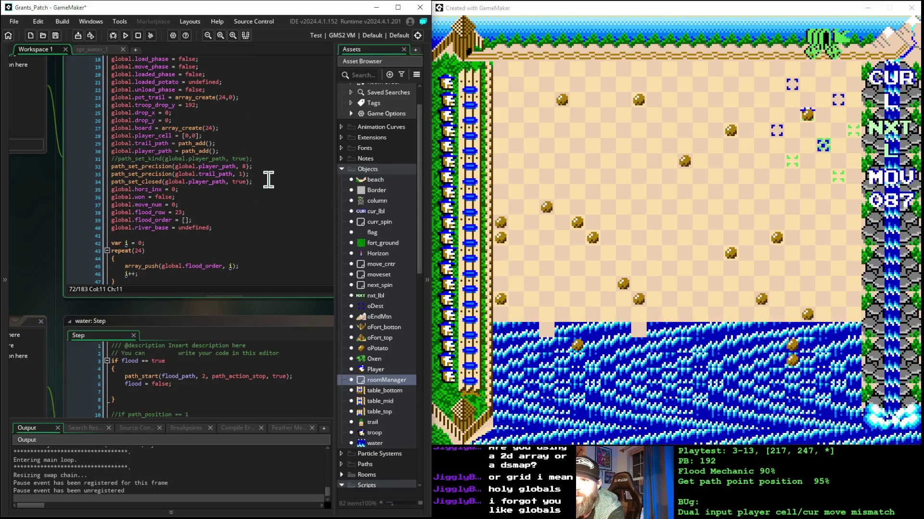
pyautogui.moveTo(222, 128); pyautogui.dragTo(109, 130)
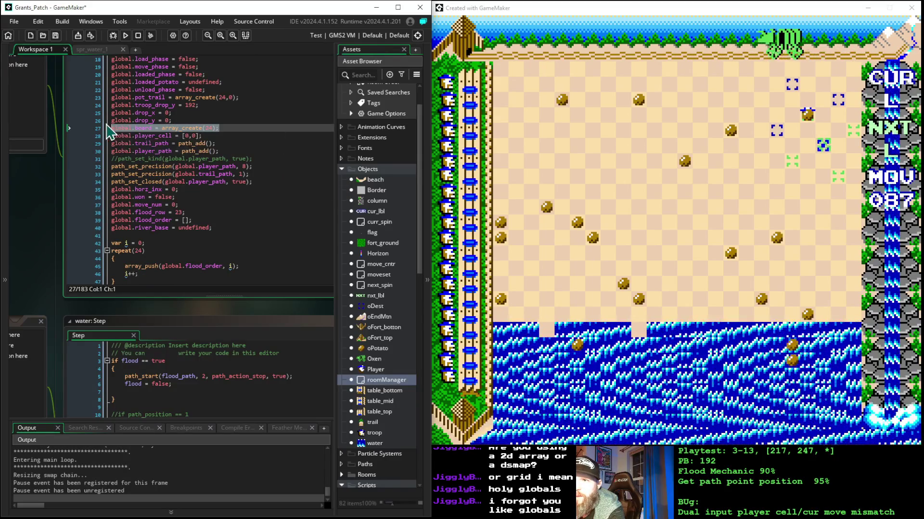
pyautogui.scroll(-12, 228, 161)
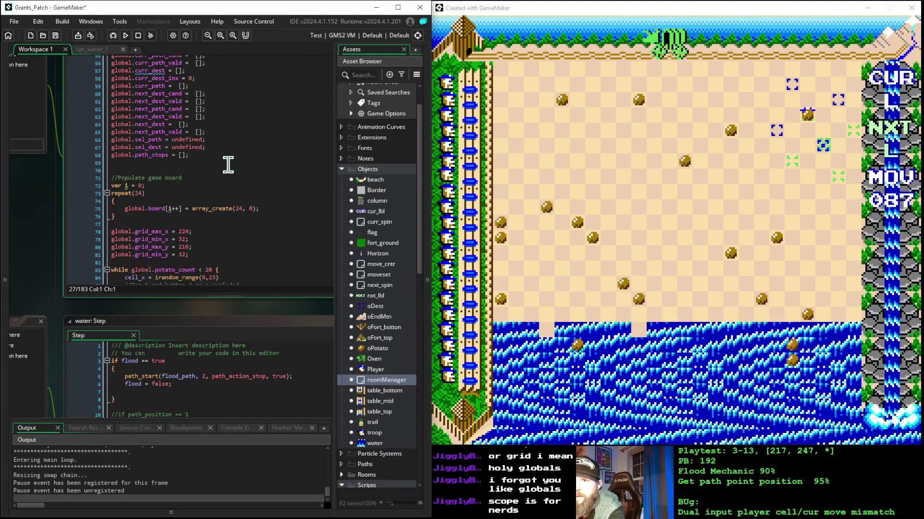
pyautogui.moveTo(115, 220); pyautogui.dragTo(100, 187)
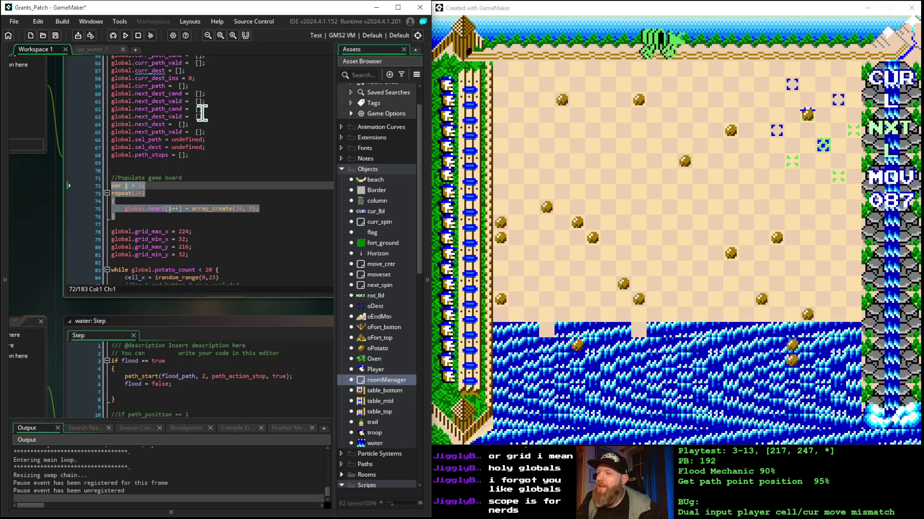
pyautogui.scroll(-3, 255, 208)
pyautogui.scroll(3, 255, 208)
pyautogui.scroll(7, 256, 212)
pyautogui.scroll(3, 257, 212)
pyautogui.scroll(-13, 257, 209)
pyautogui.scroll(3, 261, 227)
pyautogui.scroll(-4, 262, 228)
pyautogui.scroll(-2, 260, 227)
pyautogui.scroll(2, 258, 225)
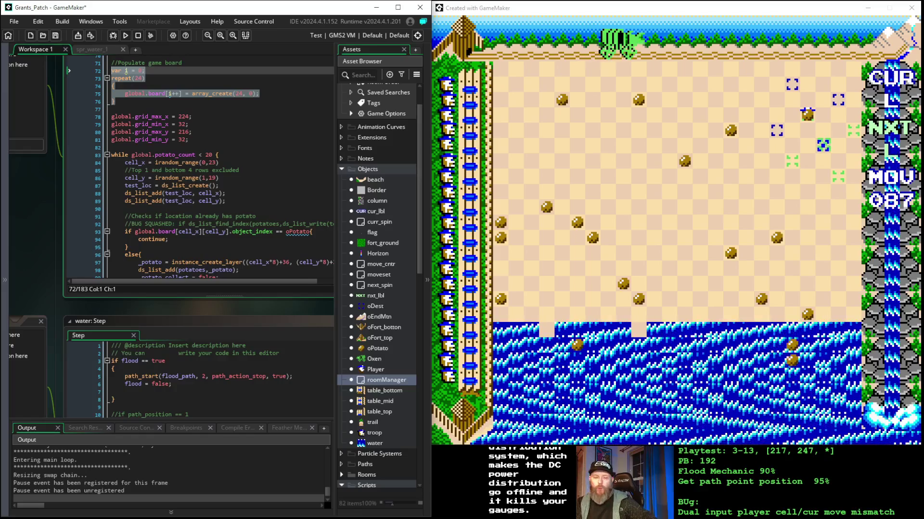
# Delete the selected var i / repeat(20) board loop and its leftover empty line.
pyautogui.press('Delete')
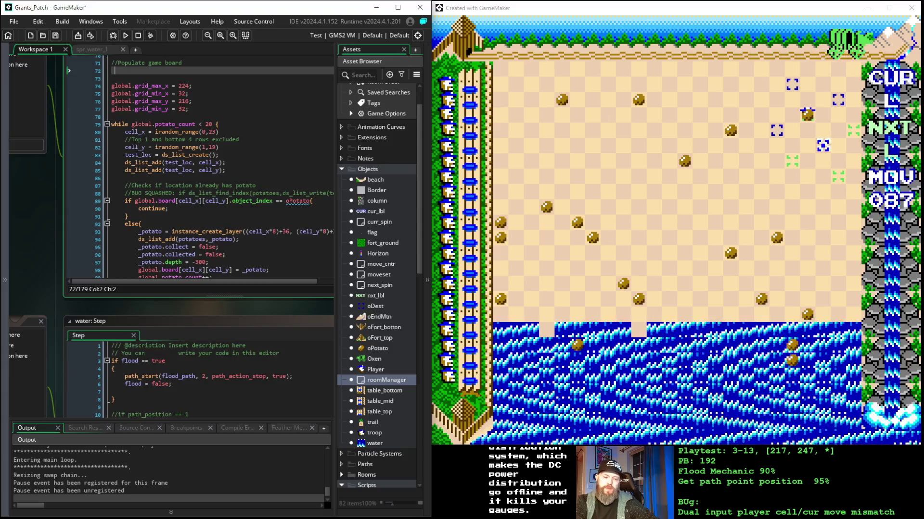
pyautogui.press('BackSpace')
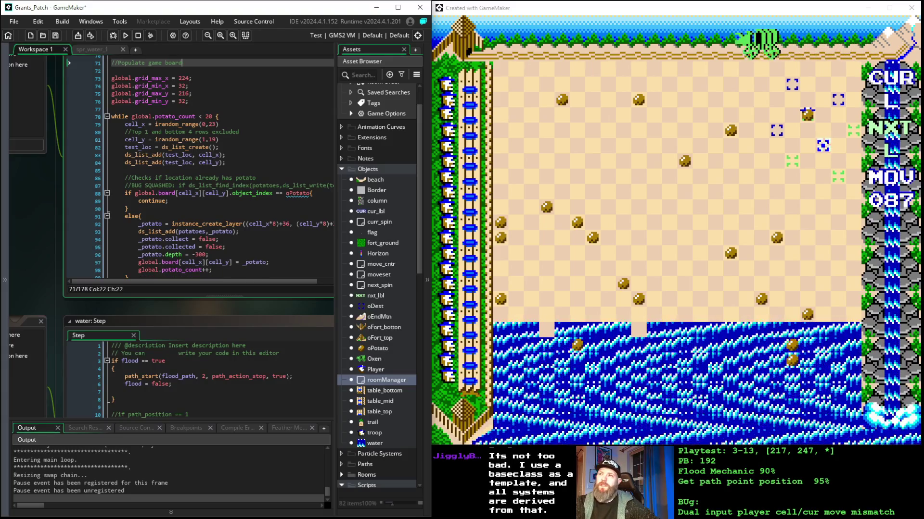
# Return to the running game and move the player up several cells on the flood board.
pyautogui.click(625, 10)
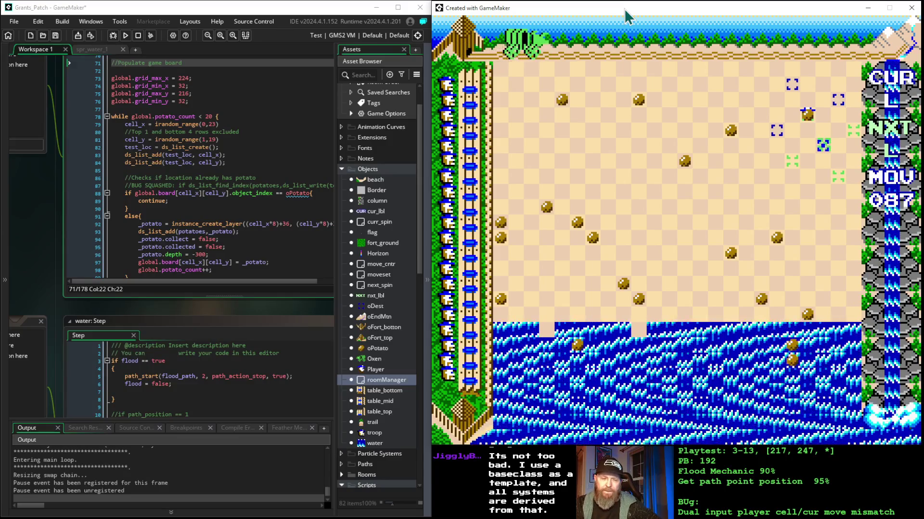
pyautogui.press('Down')
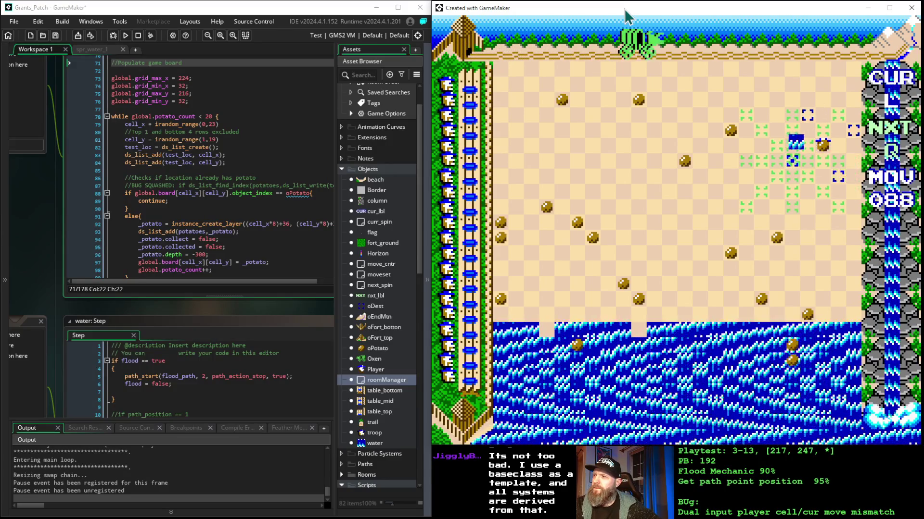
pyautogui.press('Up')
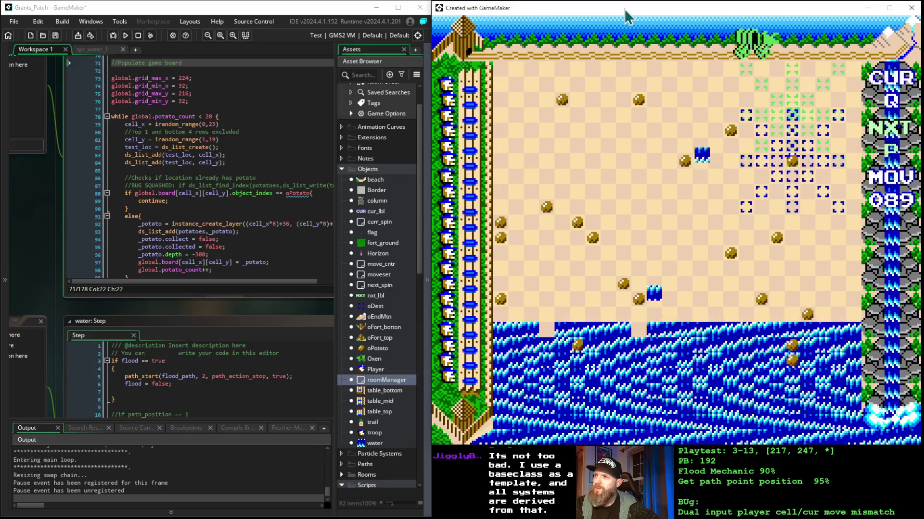
pyautogui.press('Up')
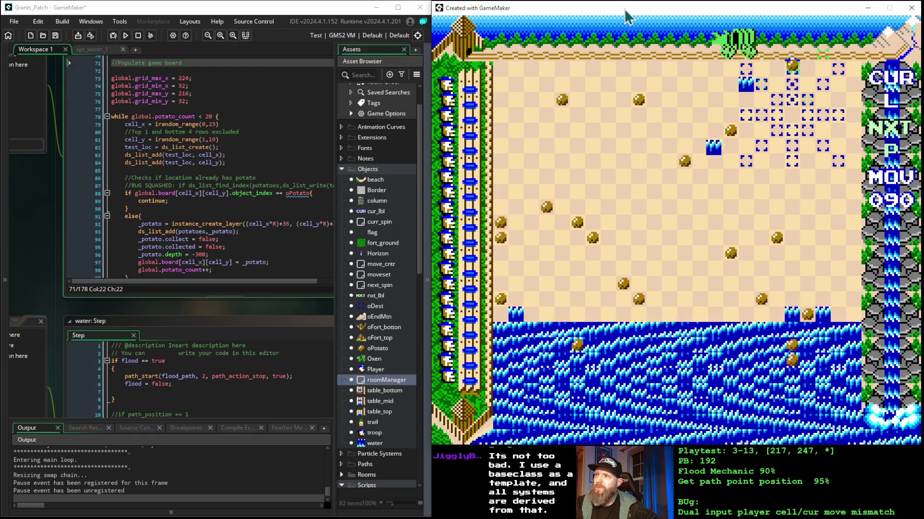
pyautogui.press('Up')
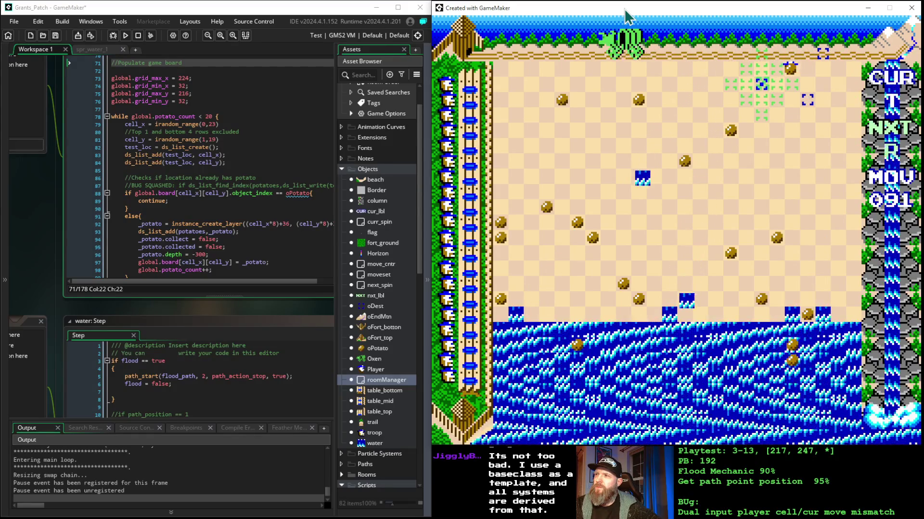
pyautogui.press('Up')
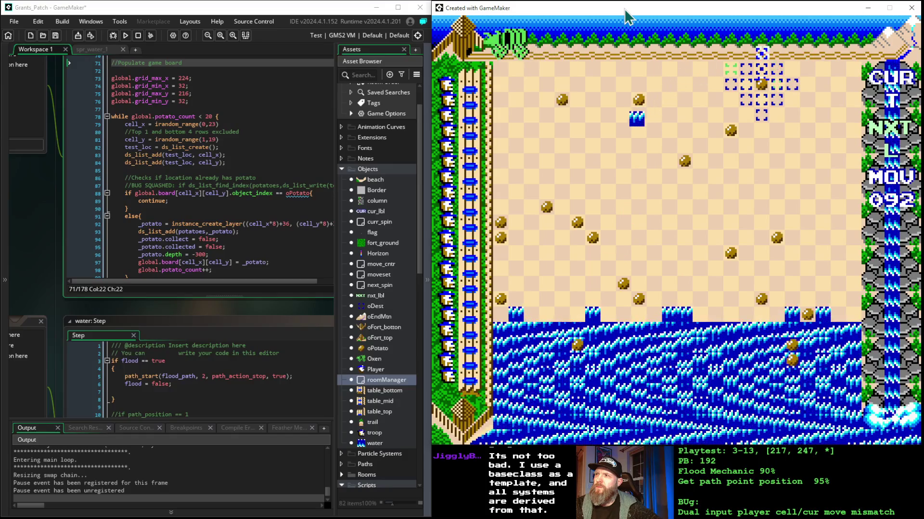
pyautogui.press('Up')
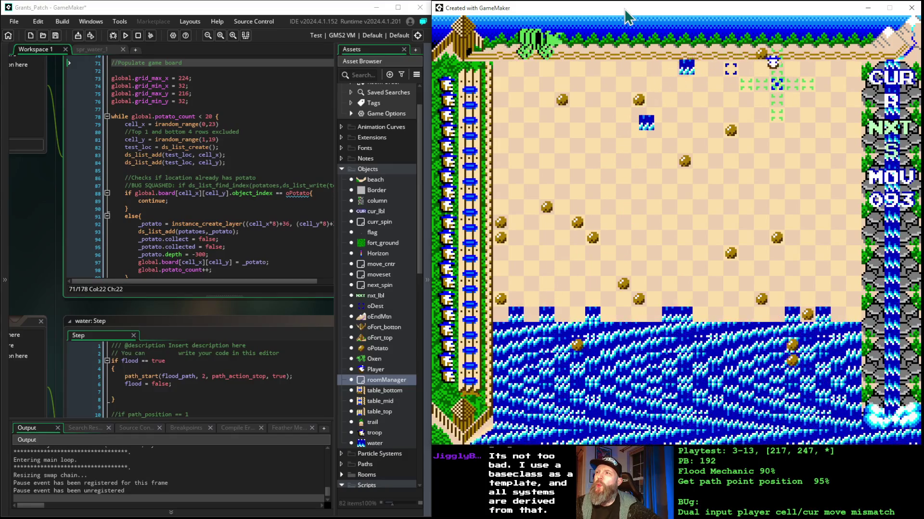
pyautogui.press('Up')
pyautogui.press('Up')
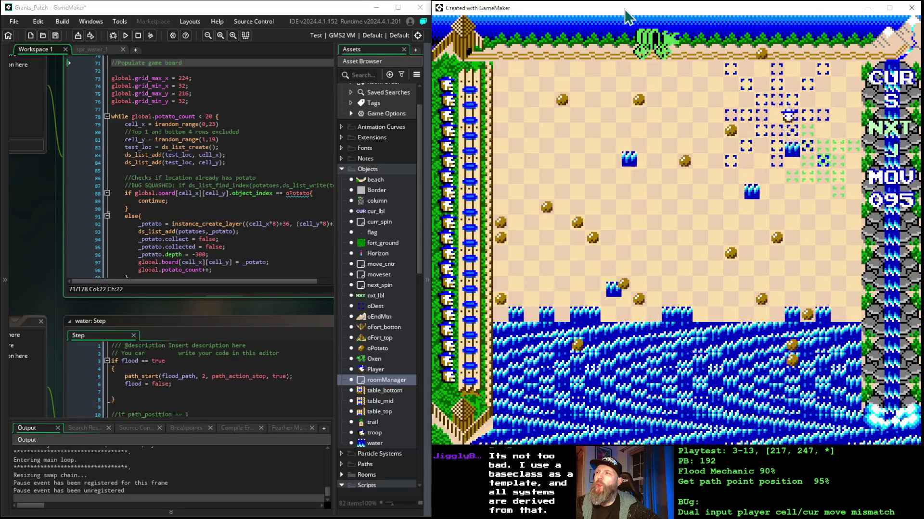
# Keep moving the player around the board as water spreads, reaching move 116.
pyautogui.press('Down')
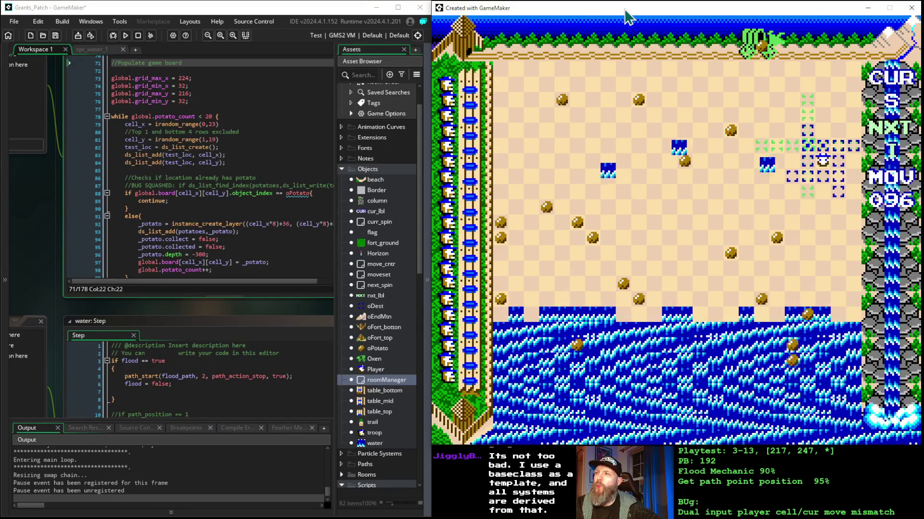
pyautogui.press('Left')
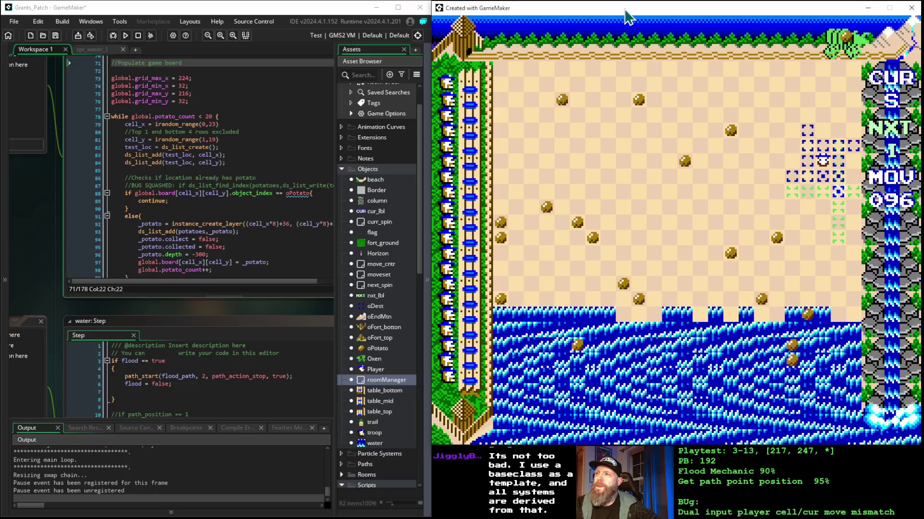
pyautogui.press('Down')
pyautogui.press('Up')
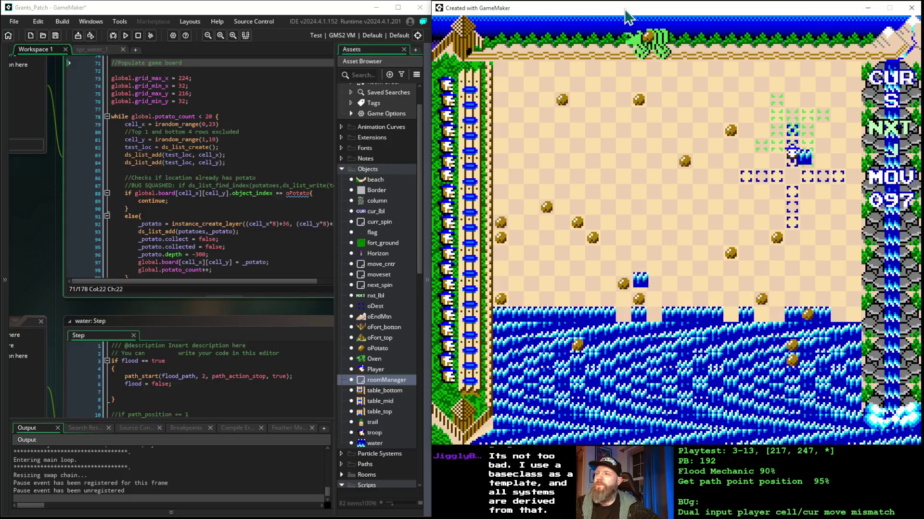
pyautogui.press('Up')
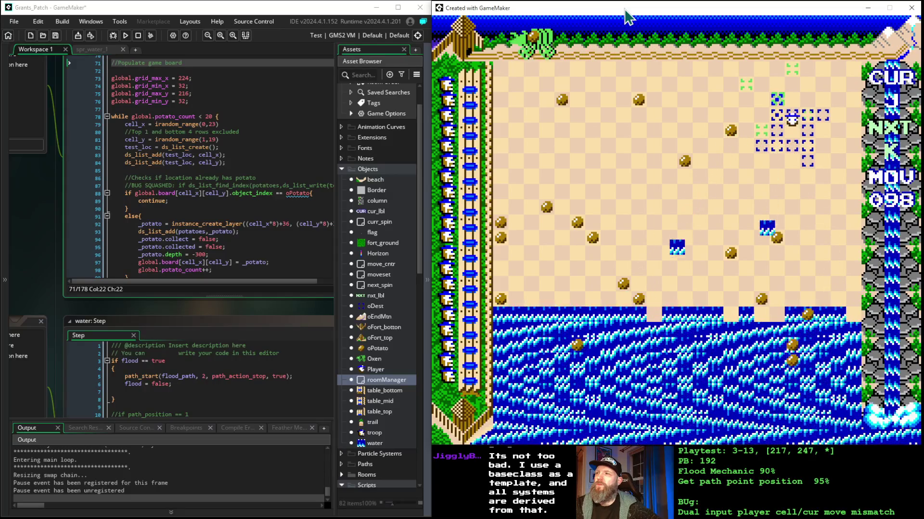
pyautogui.press('Right')
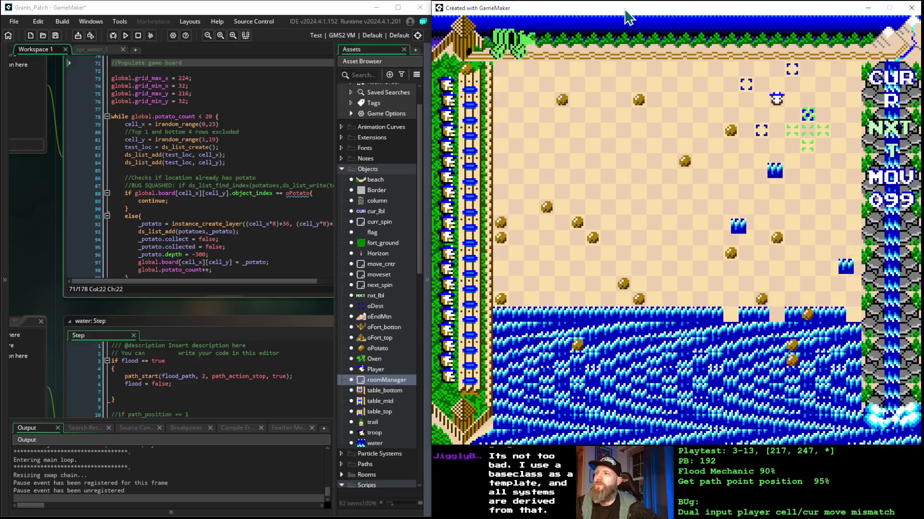
pyautogui.press('Down')
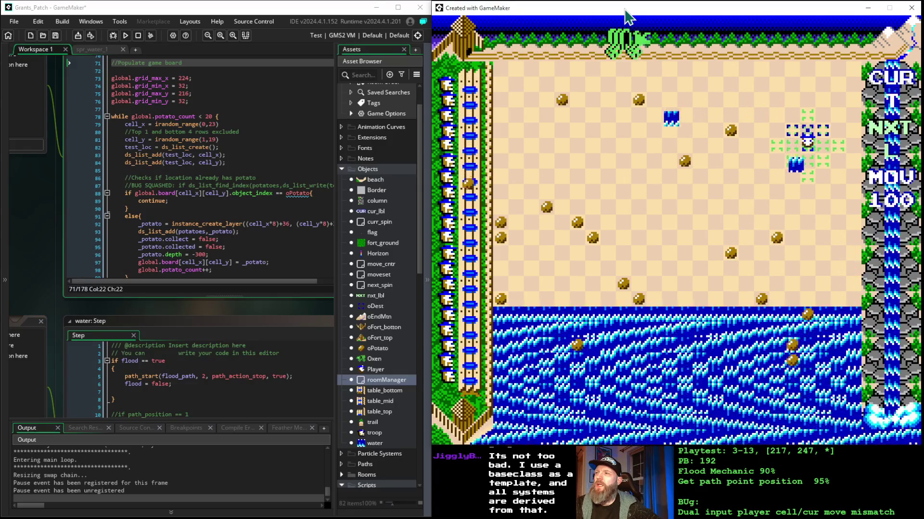
pyautogui.press('Down')
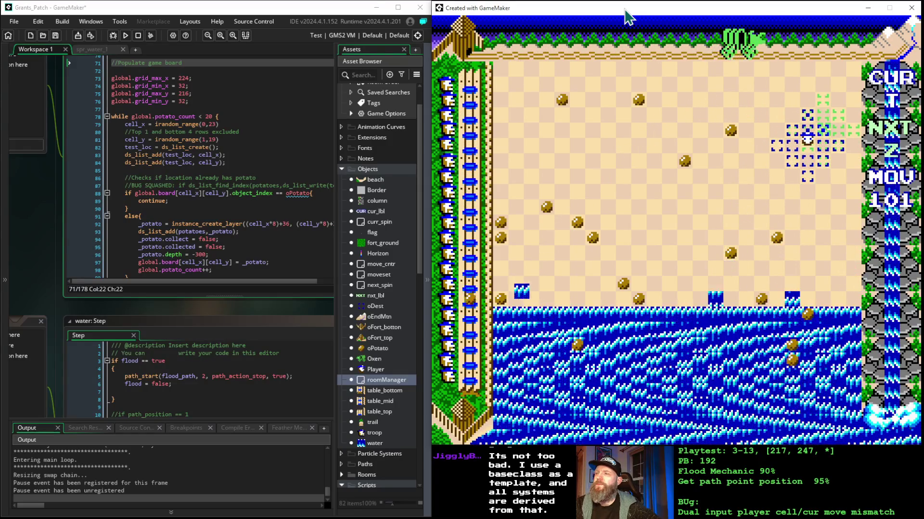
pyautogui.press('Up')
pyautogui.press('Down')
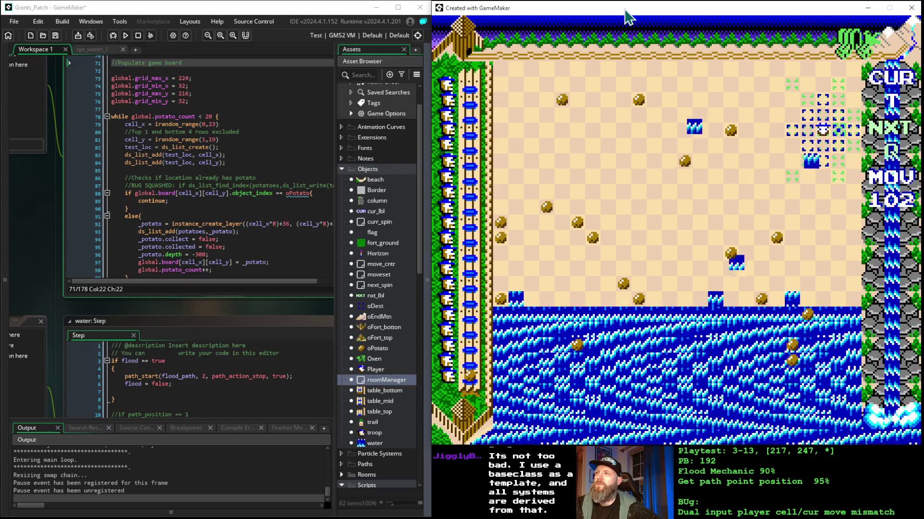
pyautogui.press('Up')
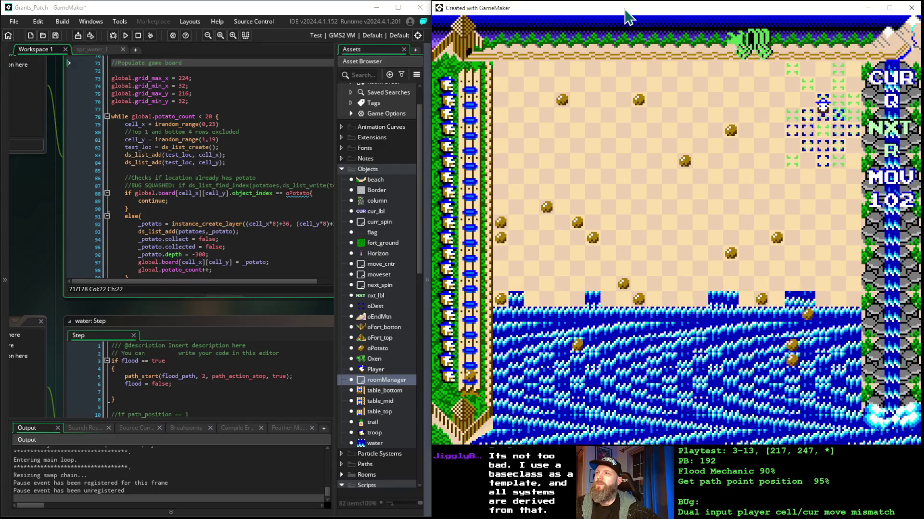
pyautogui.press('Left')
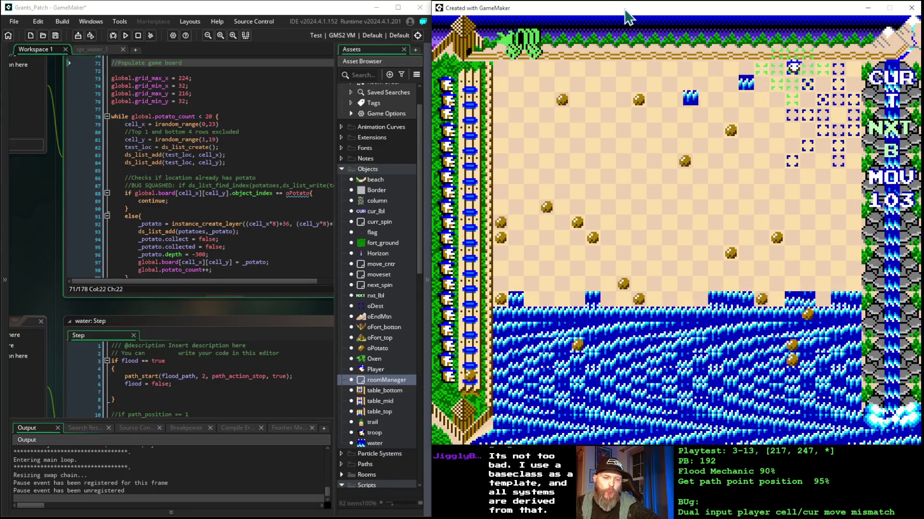
pyautogui.press('Up')
pyautogui.press('Right')
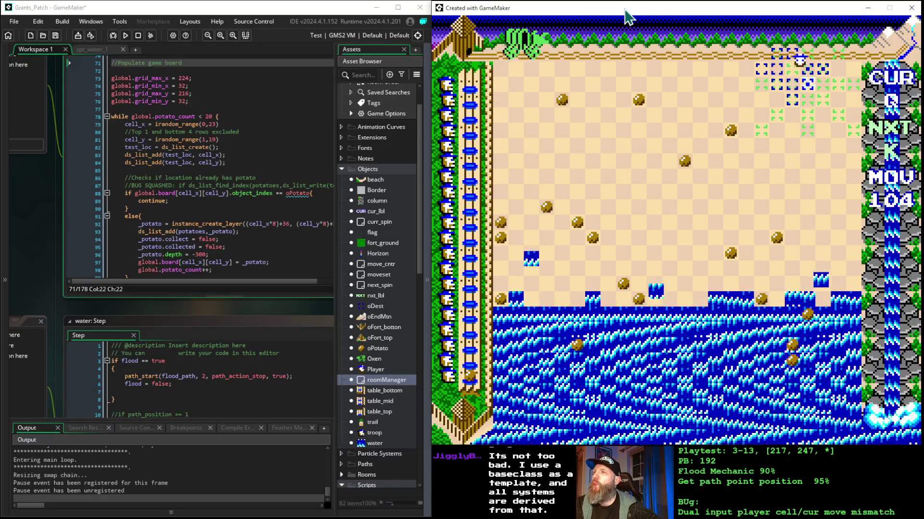
pyautogui.press('Down')
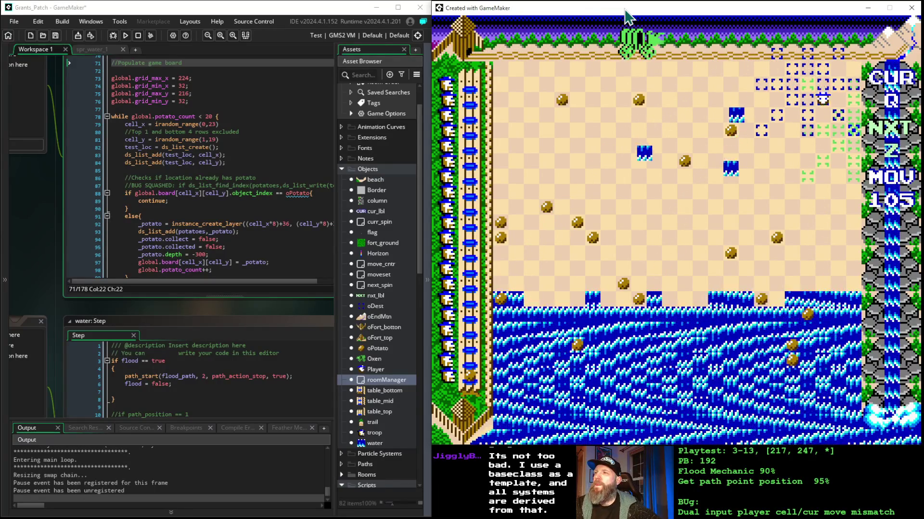
pyautogui.press('Down')
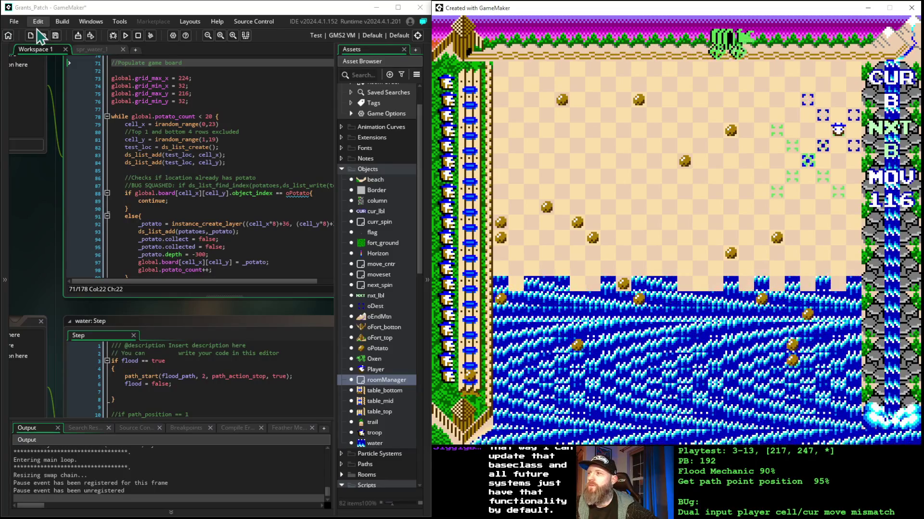
# Move the player up-left twice, then one cell left, as the flood rises.
pyautogui.press('Up')
pyautogui.press('Left')
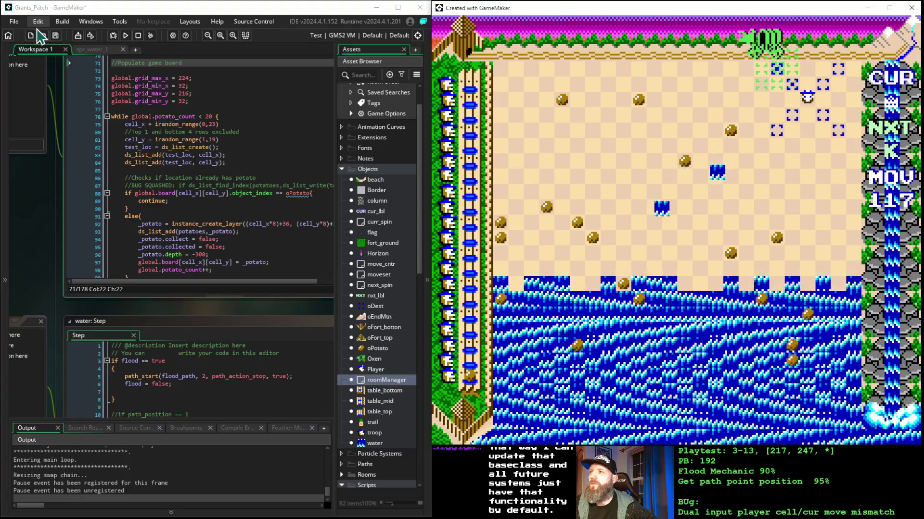
pyautogui.press('Up')
pyautogui.press('Left')
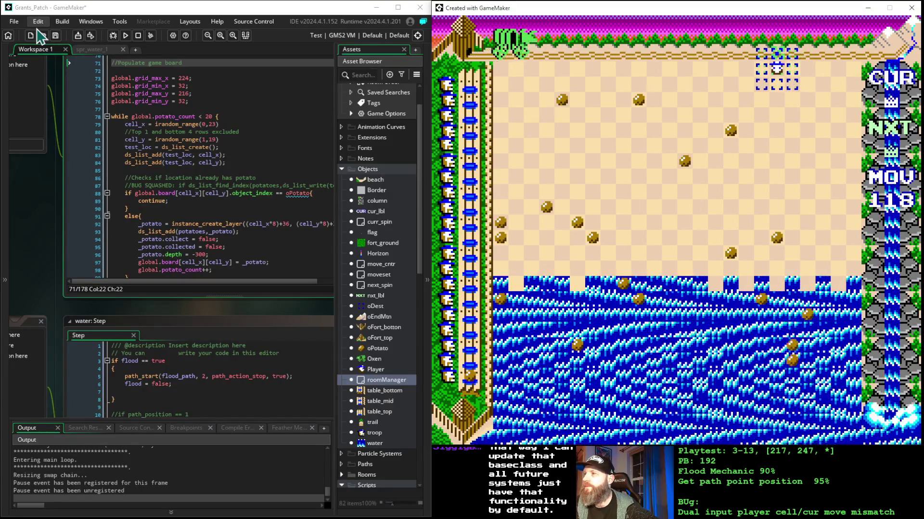
pyautogui.press('Left')
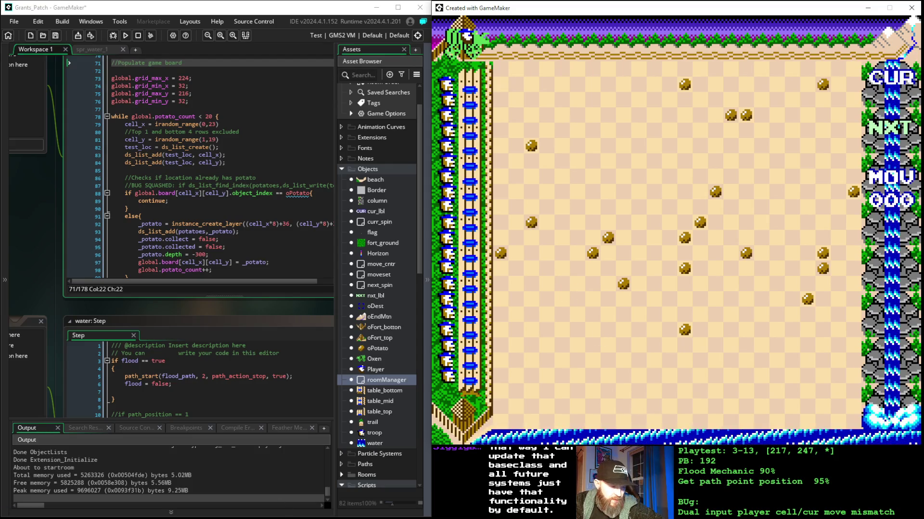
# Switch back from the restarted game at move 000 to the GameMaker IDE.
pyautogui.hotkey('alt', 'Tab')
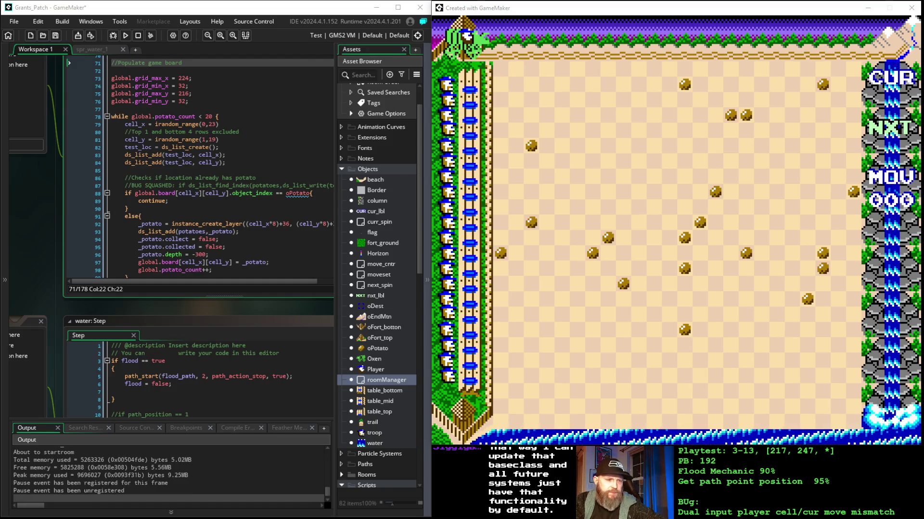